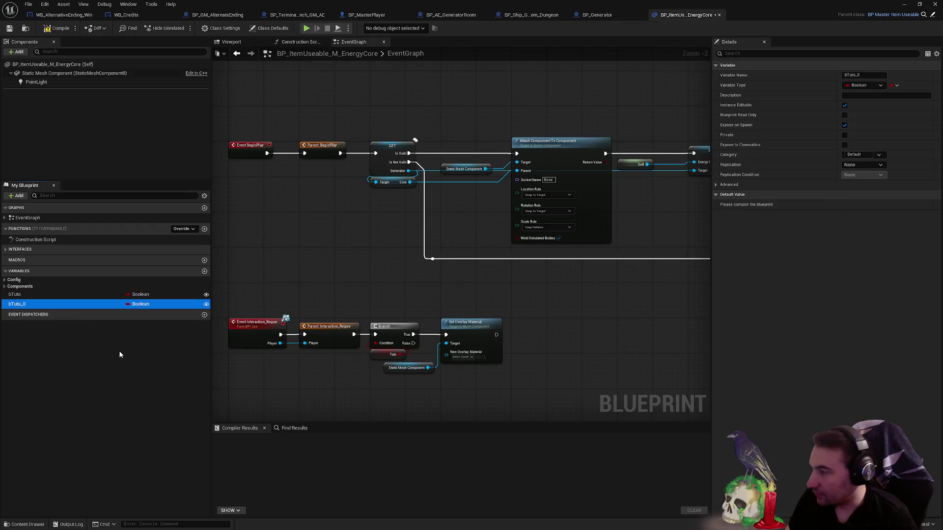
# - Rename the bTuto_0 variable to bIsDestroyed, then view the BP_ItemSelling_M_EnergyCoreDepleted blueprint
pyautogui.press('F2')
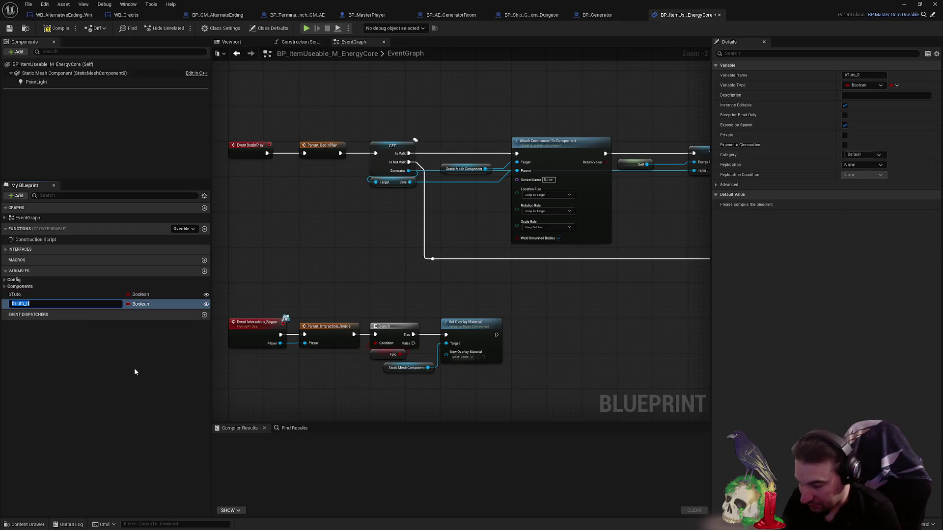
pyautogui.write('bIsDestroyed')
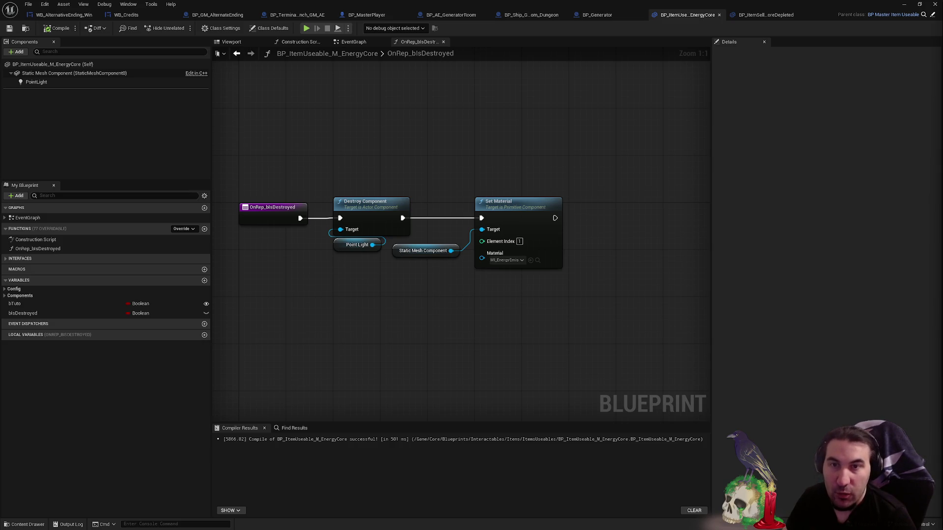
pyautogui.press('super')
pyautogui.press('super')
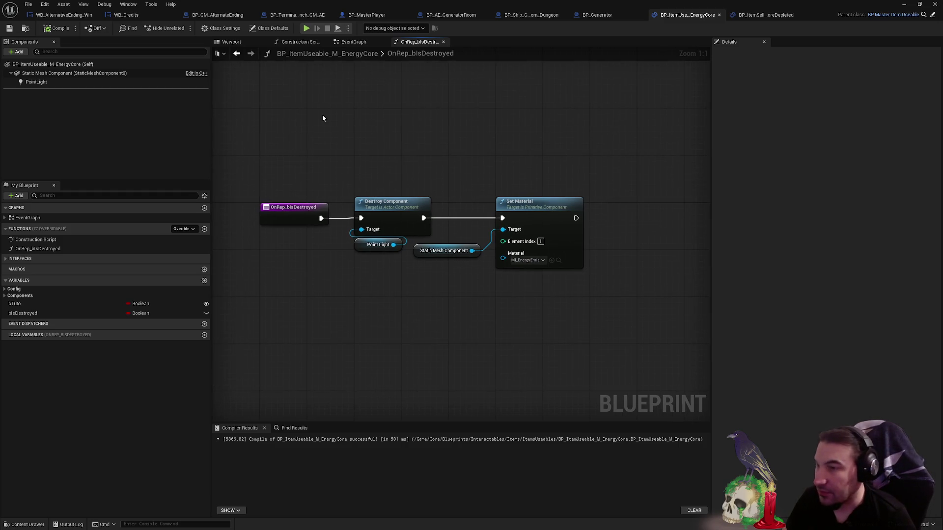
pyautogui.click(765, 15)
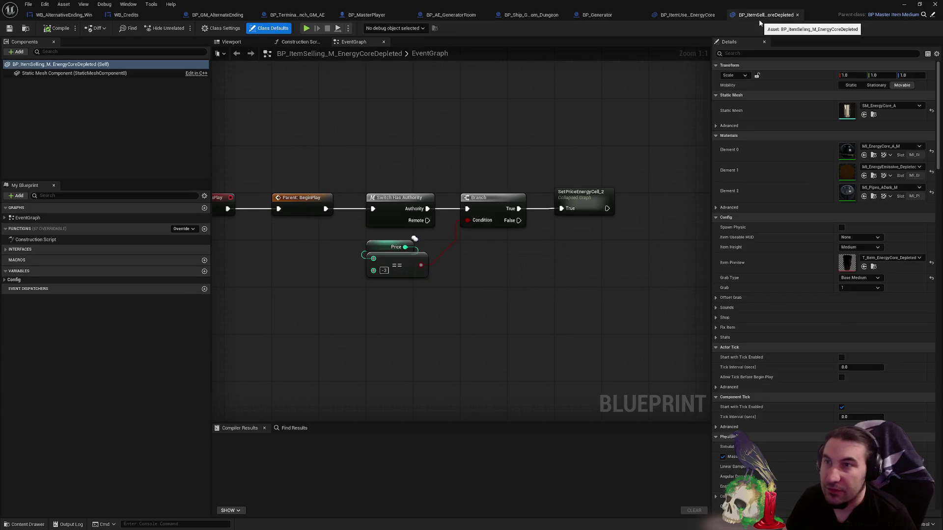
# - Close the depleted energy core and BP_Generator tabs and pan out over the room graph
pyautogui.click(797, 15)
pyautogui.click(597, 15)
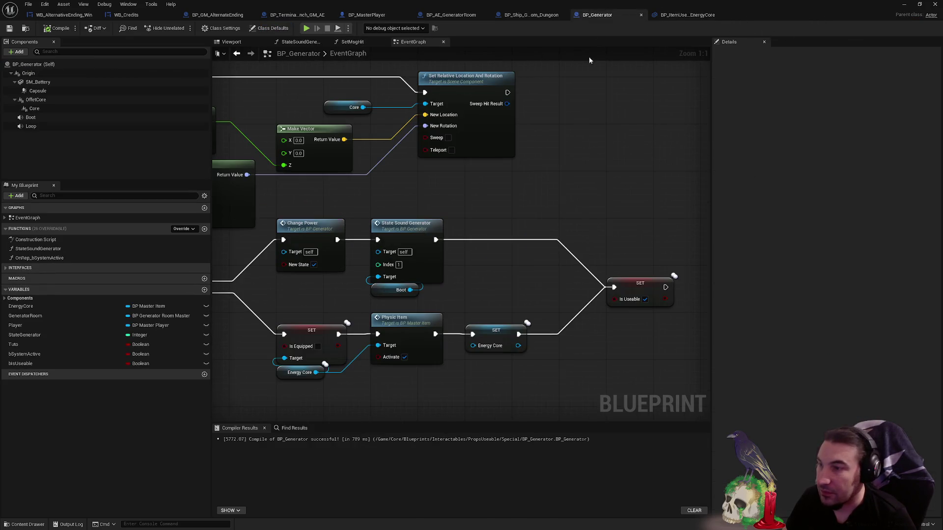
pyautogui.click(641, 16)
pyautogui.scroll(-2, 371, 106)
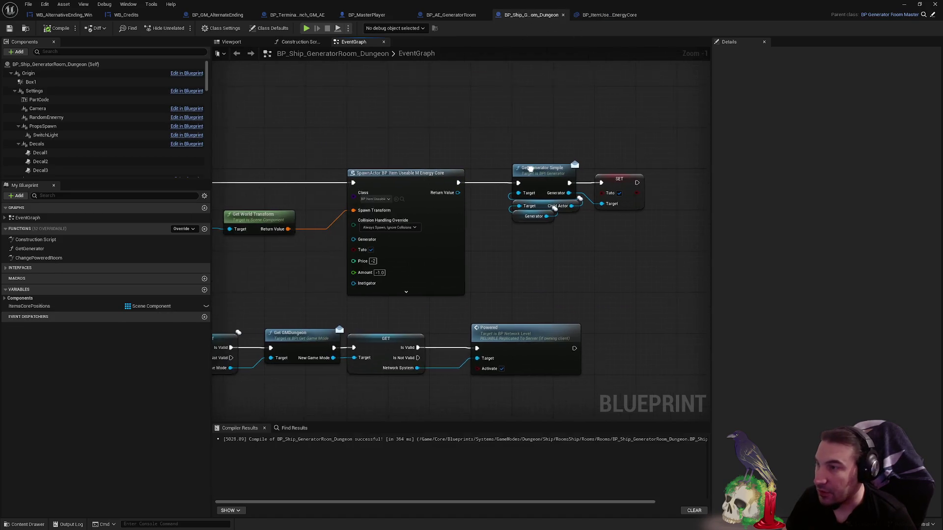
pyautogui.moveTo(467, 152)
pyautogui.mouseDown()
pyautogui.moveTo(678, 164)
pyautogui.moveTo(523, 169)
pyautogui.moveTo(587, 152)
pyautogui.moveTo(707, 235)
pyautogui.moveTo(678, 148)
pyautogui.moveTo(532, 108)
pyautogui.mouseUp()
# - In BP_AE_GeneratorRoom, add a SET w/ Notify Is Destroyed node on the Energy Core, checked true
pyautogui.click(440, 15)
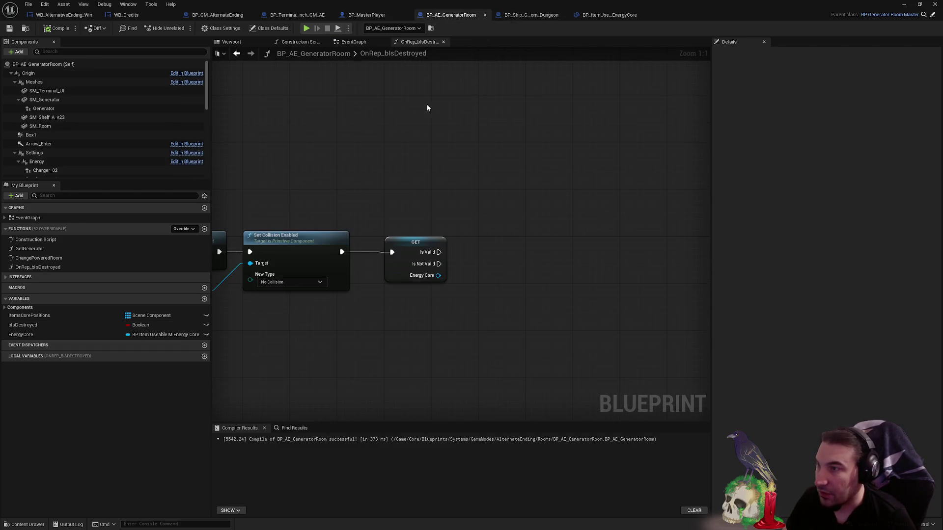
pyautogui.moveTo(434, 267); pyautogui.dragTo(485, 264)
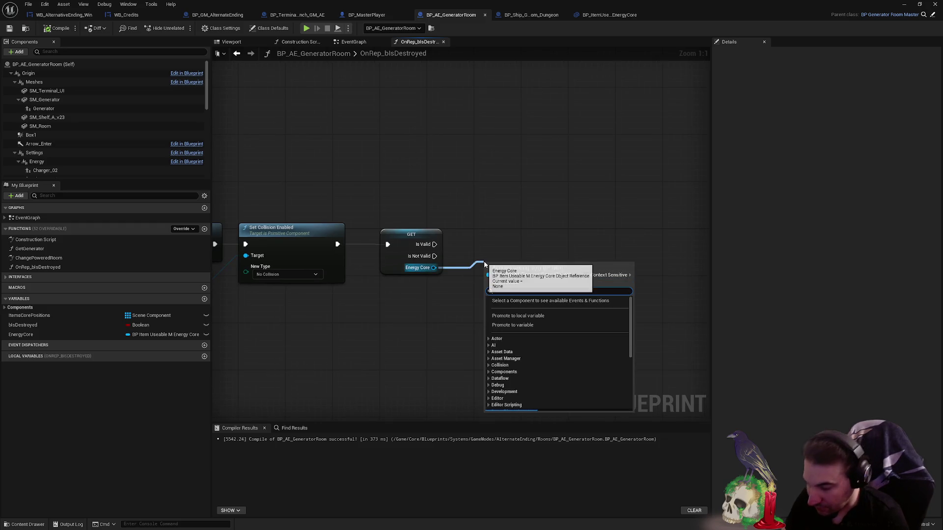
pyautogui.write('destr')
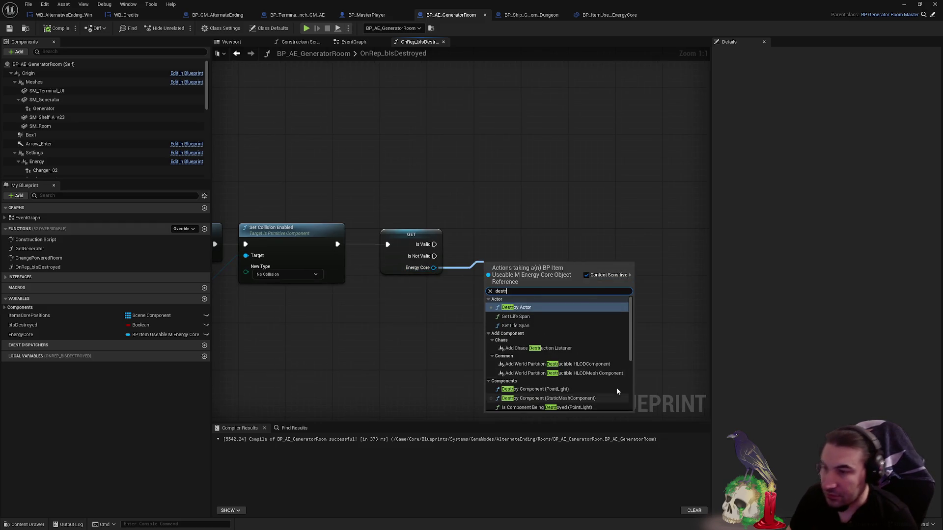
pyautogui.scroll(-5, 617, 388)
pyautogui.click(523, 407)
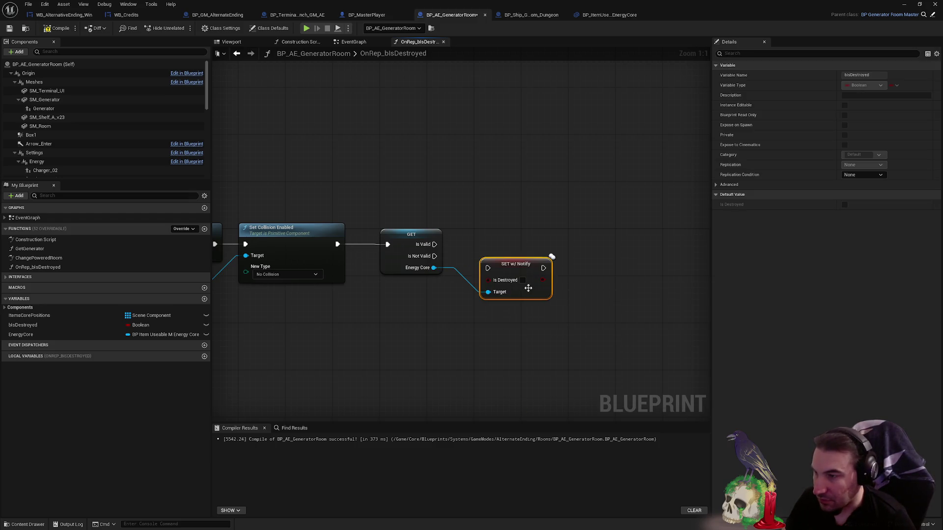
pyautogui.click(522, 280)
pyautogui.moveTo(521, 290); pyautogui.dragTo(604, 301)
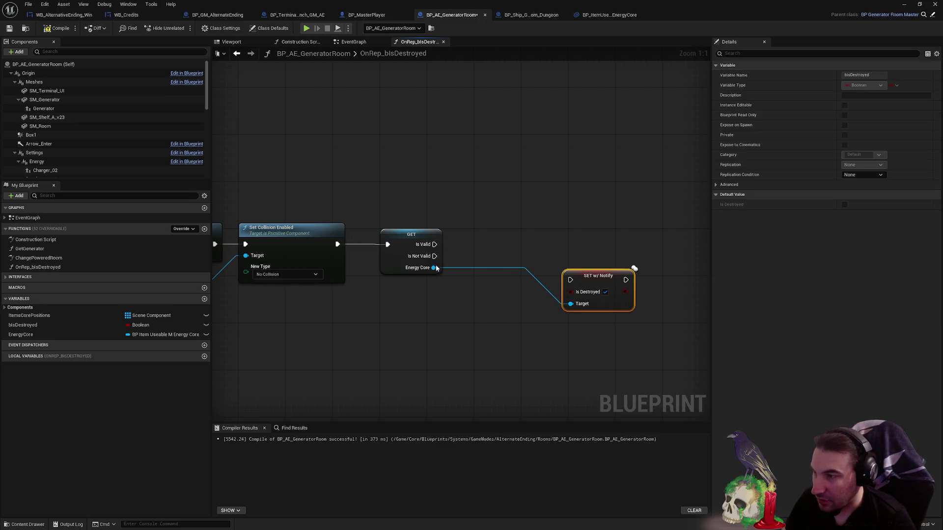
# - Add a Get Block node from the Energy Core feeding a new Branch
pyautogui.moveTo(434, 267); pyautogui.dragTo(452, 288)
pyautogui.write('block')
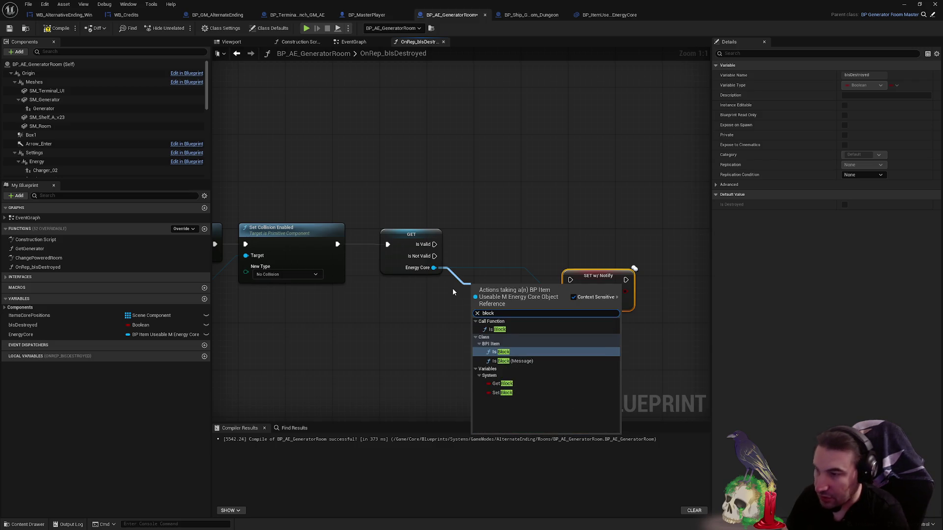
pyautogui.click(501, 383)
pyautogui.moveTo(529, 289)
pyautogui.mouseDown()
pyautogui.moveTo(507, 329)
pyautogui.moveTo(502, 251)
pyautogui.moveTo(479, 252)
pyautogui.moveTo(490, 240)
pyautogui.moveTo(434, 244)
pyautogui.mouseUp()
pyautogui.write('branch')
pyautogui.press('Return')
# - Wire the Branch after the validity check and into the Is Destroyed setter
pyautogui.keyDown('ctrl'); pyautogui.click(496, 288); pyautogui.keyUp('ctrl')
pyautogui.moveTo(593, 284)
pyautogui.mouseDown()
pyautogui.moveTo(605, 277)
pyautogui.moveTo(599, 247)
pyautogui.mouseUp()
pyautogui.moveTo(533, 244); pyautogui.dragTo(576, 244)
pyautogui.click(584, 211)
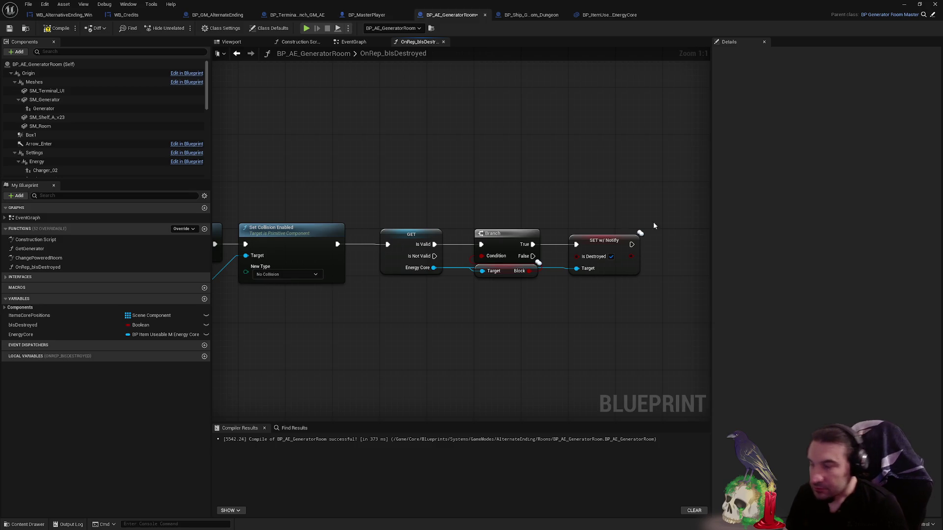
# - Compile and save the generator room blueprint, then review the new nodes
pyautogui.scroll(-3, 653, 226)
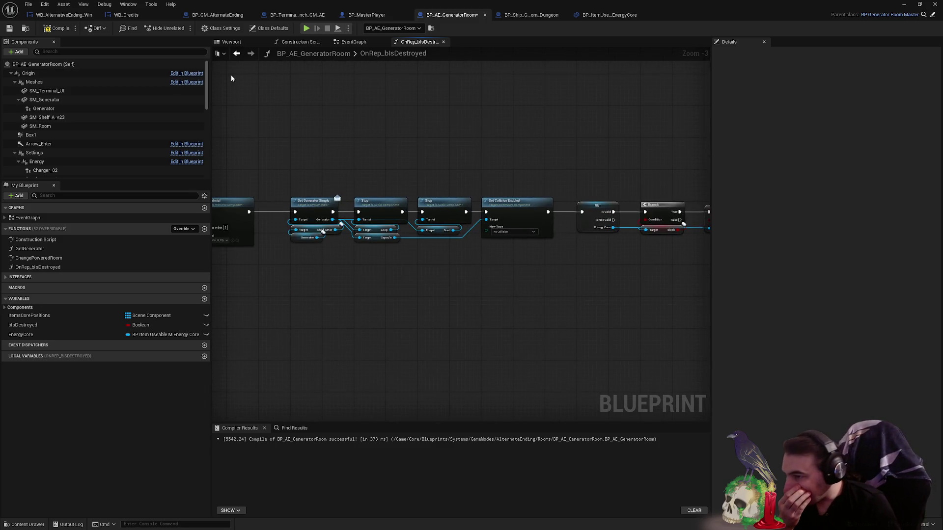
pyautogui.click(9, 28)
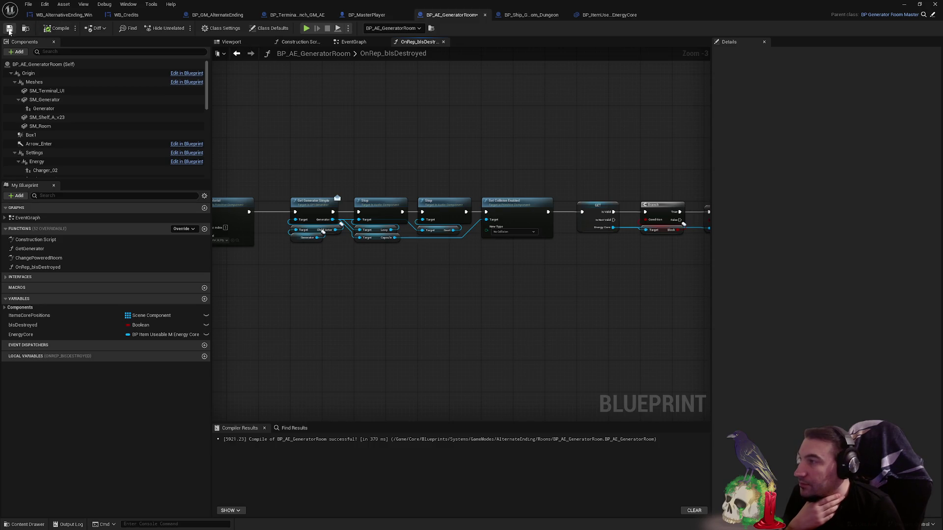
pyautogui.moveTo(267, 141); pyautogui.dragTo(536, 139)
pyautogui.moveTo(468, 130)
pyautogui.mouseDown()
pyautogui.moveTo(213, 140)
pyautogui.moveTo(486, 147)
pyautogui.moveTo(624, 168)
pyautogui.mouseUp()
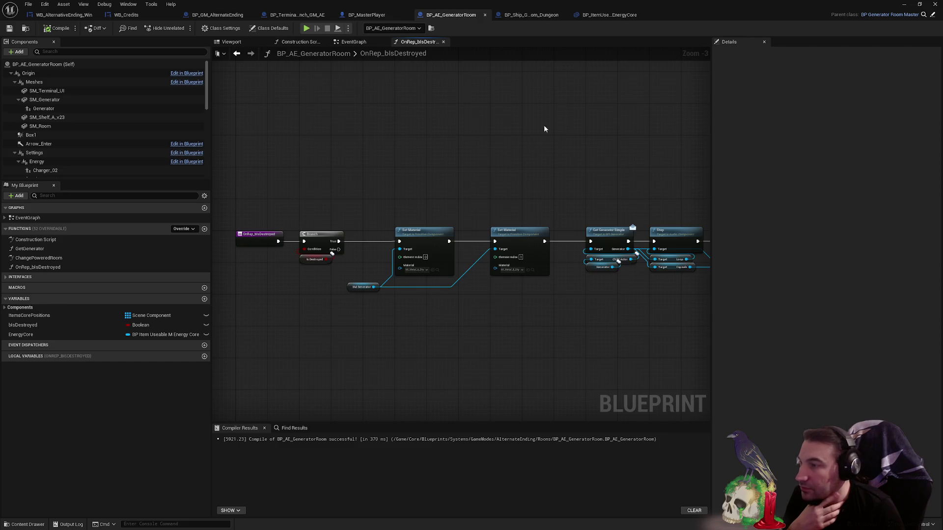
# - Save all modified assets and start a Play-in-Editor session of the level
pyautogui.moveTo(750, 4); pyautogui.dragTo(565, 456)
pyautogui.click(184, 398)
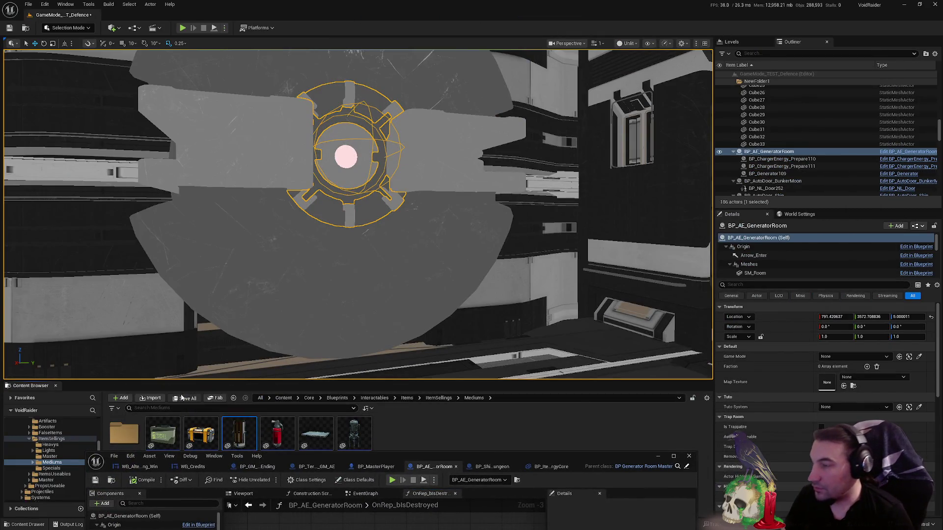
pyautogui.click(536, 351)
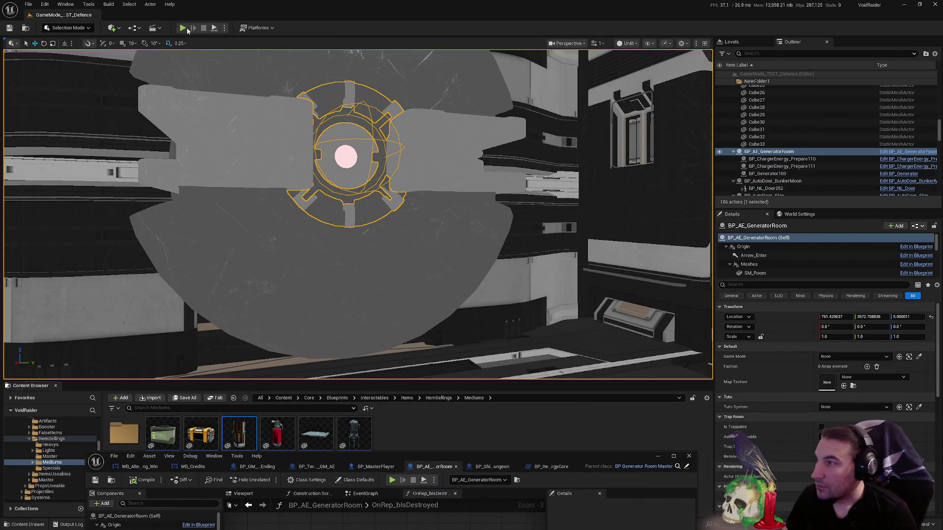
pyautogui.click(182, 28)
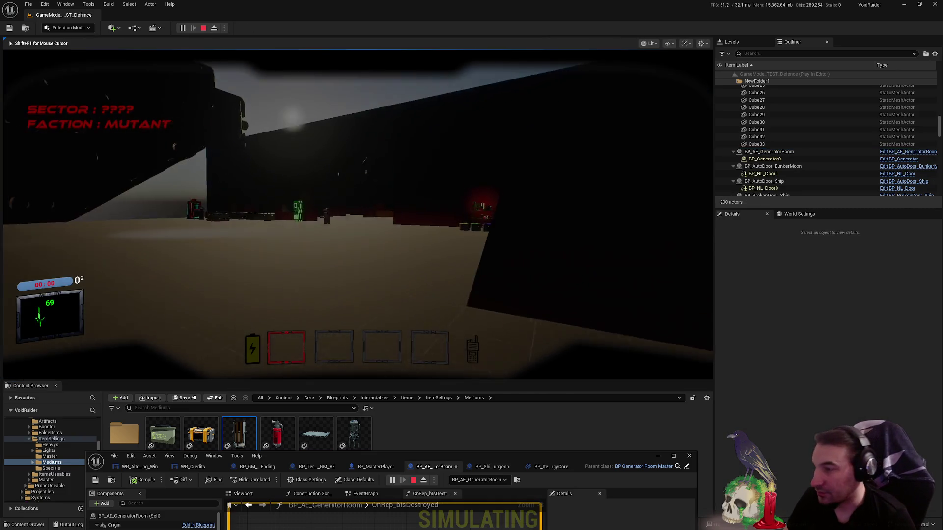
# - Walk the character past the shelves and crates toward the generator structure's doorway
pyautogui.press('w')
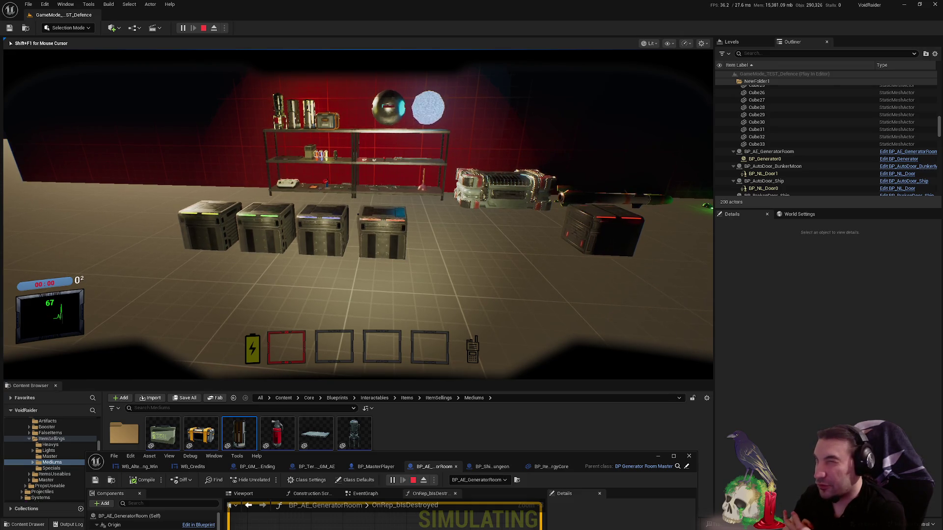
pyautogui.press('w')
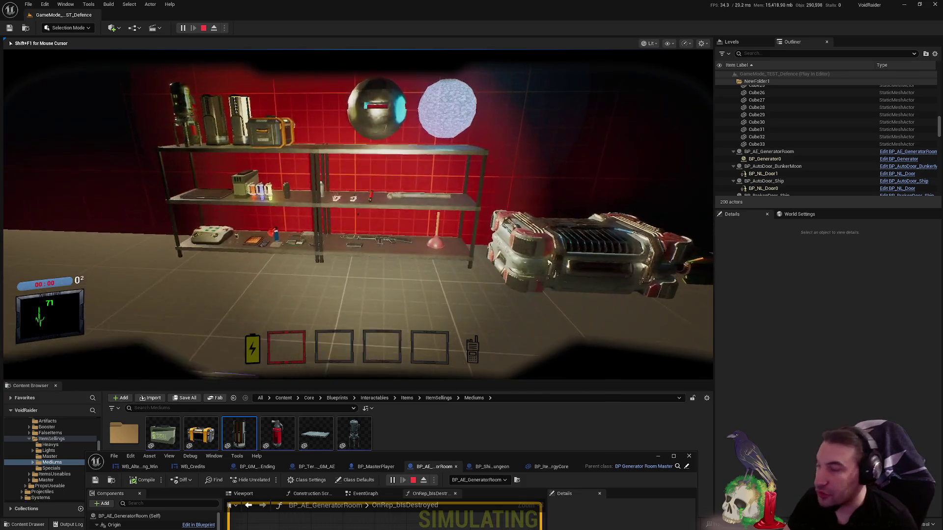
pyautogui.press('w')
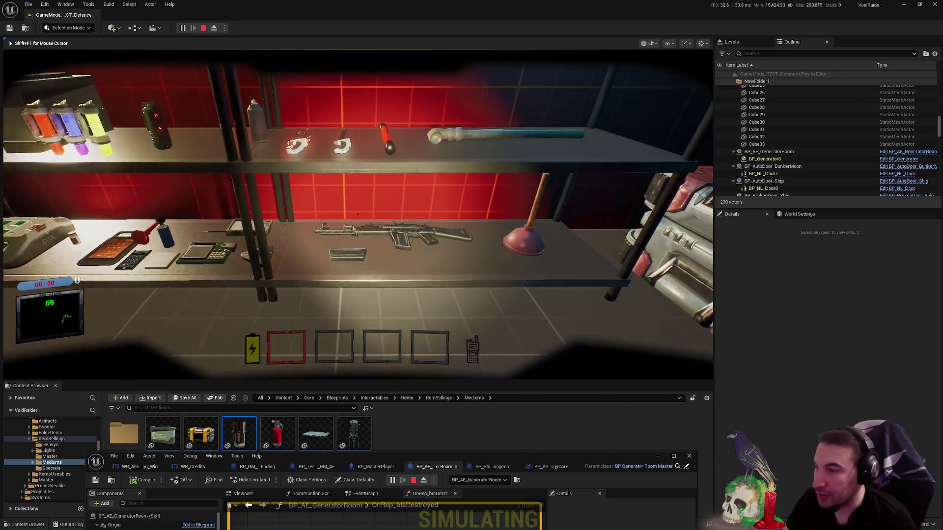
pyautogui.press('s')
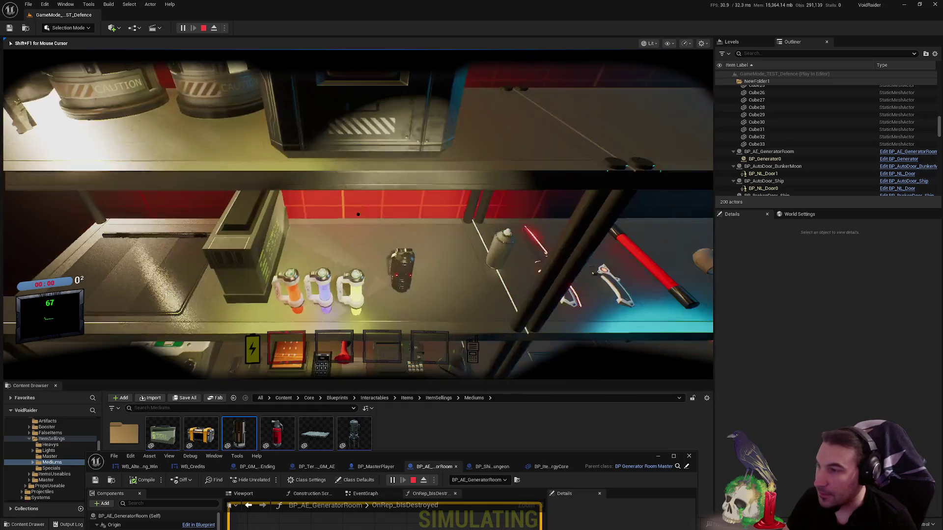
pyautogui.press('w')
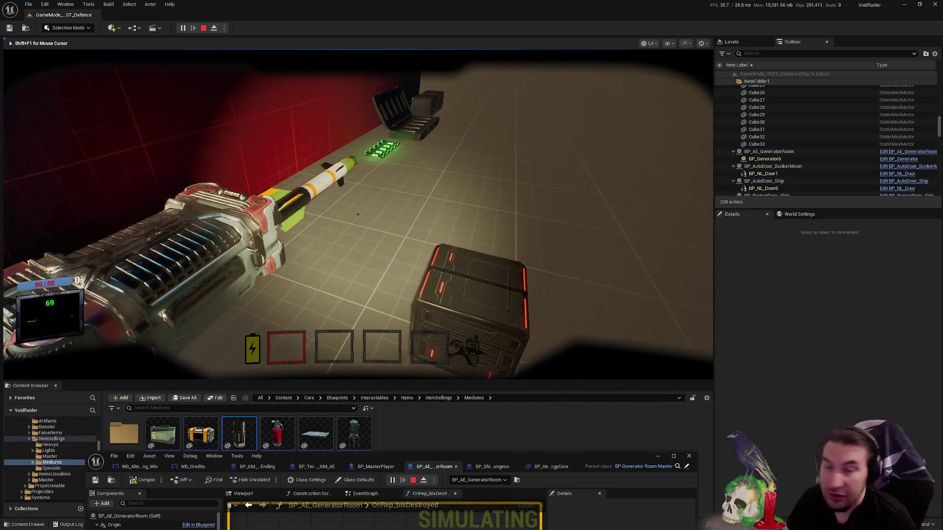
pyautogui.press('w')
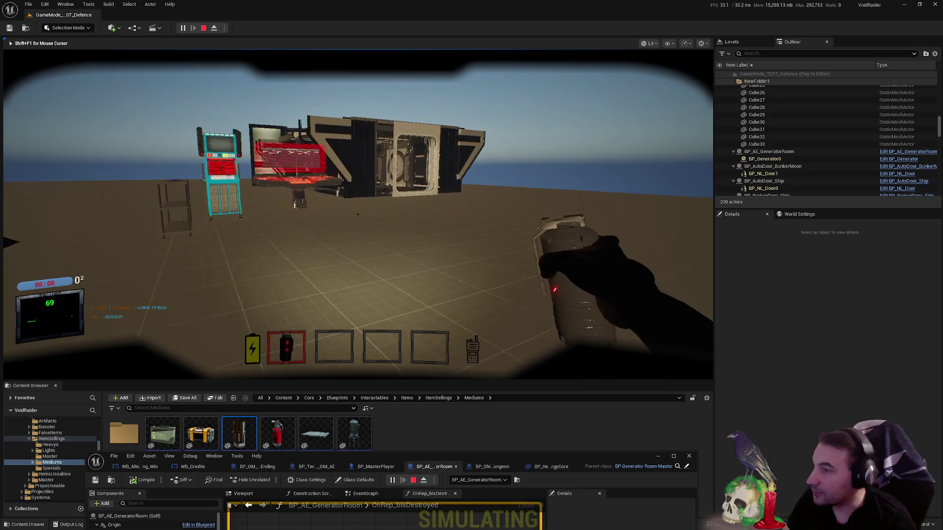
pyautogui.press('w')
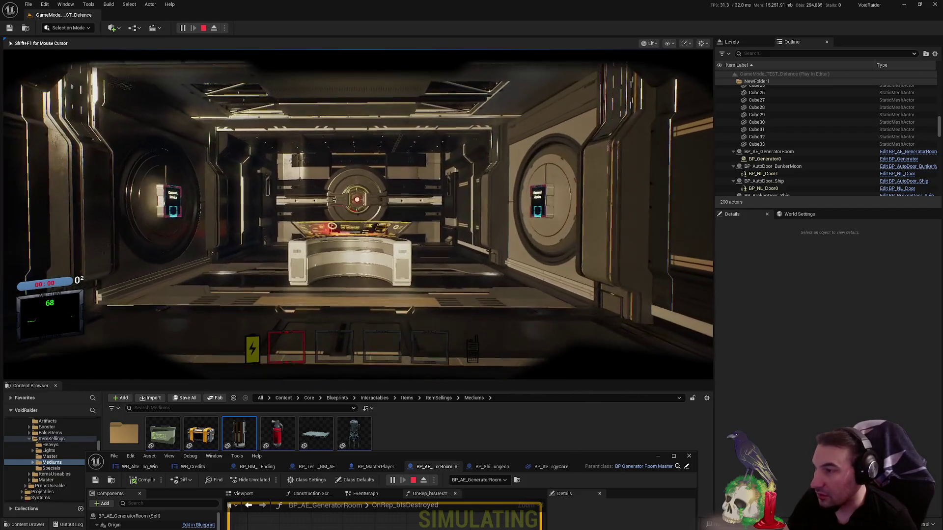
# - Walk up to the generator and circle its housing to face the glowing core
pyautogui.press('w')
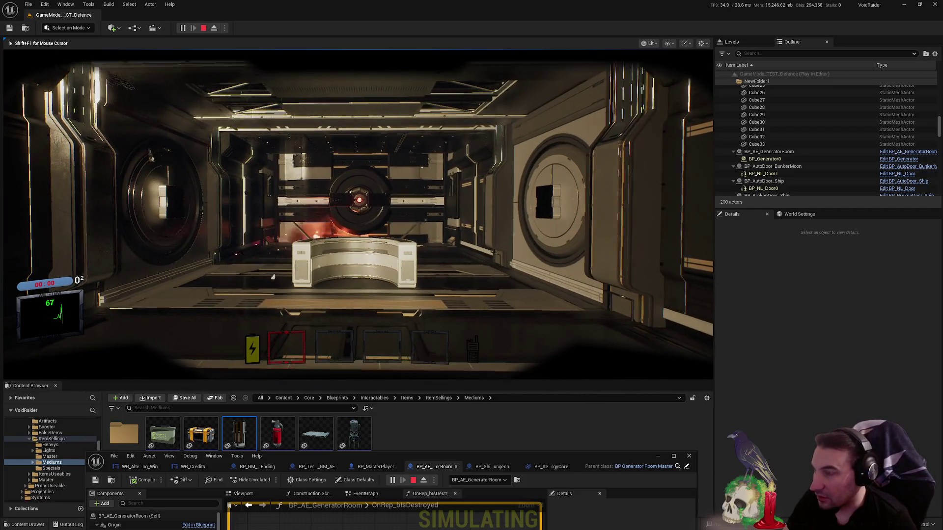
pyautogui.press('w')
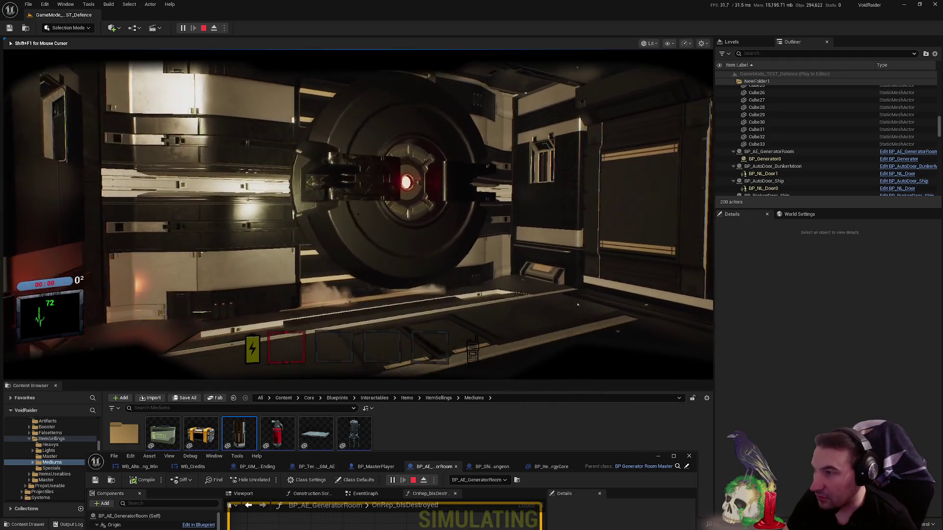
pyautogui.press('w')
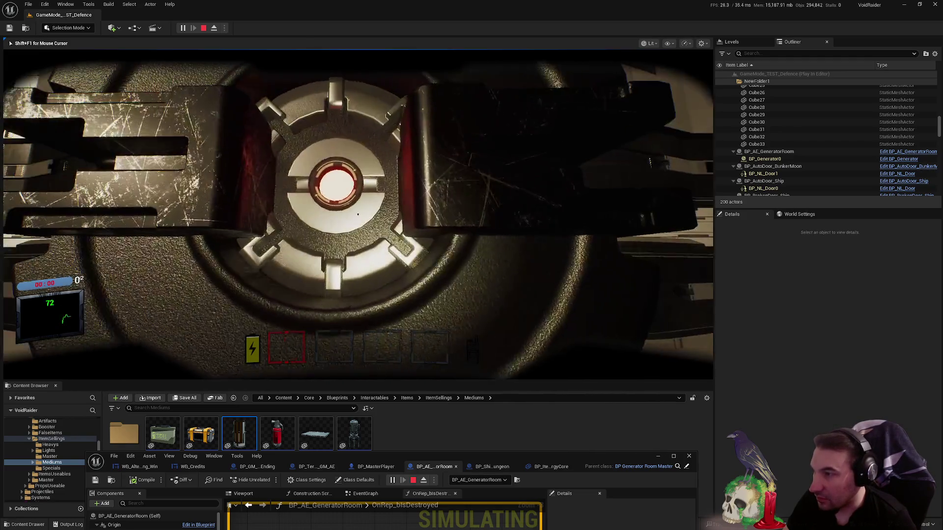
pyautogui.press('w')
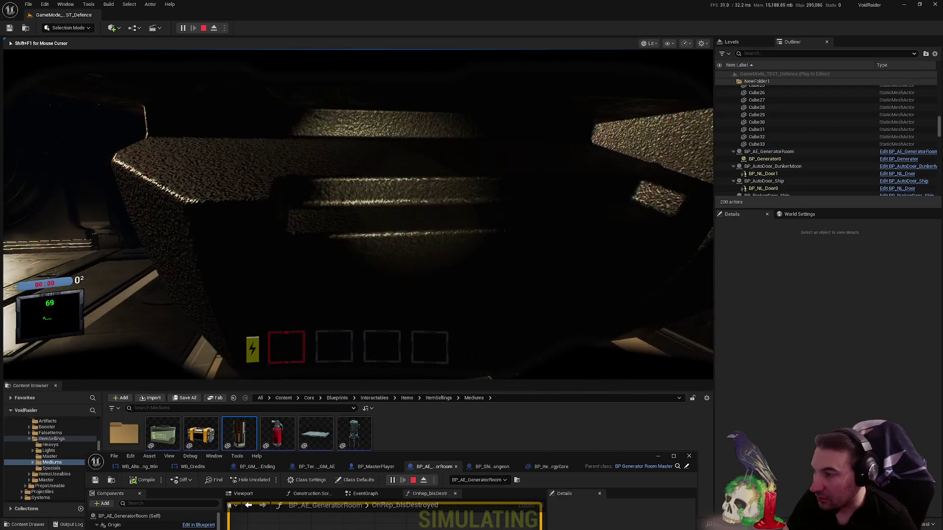
pyautogui.press('w')
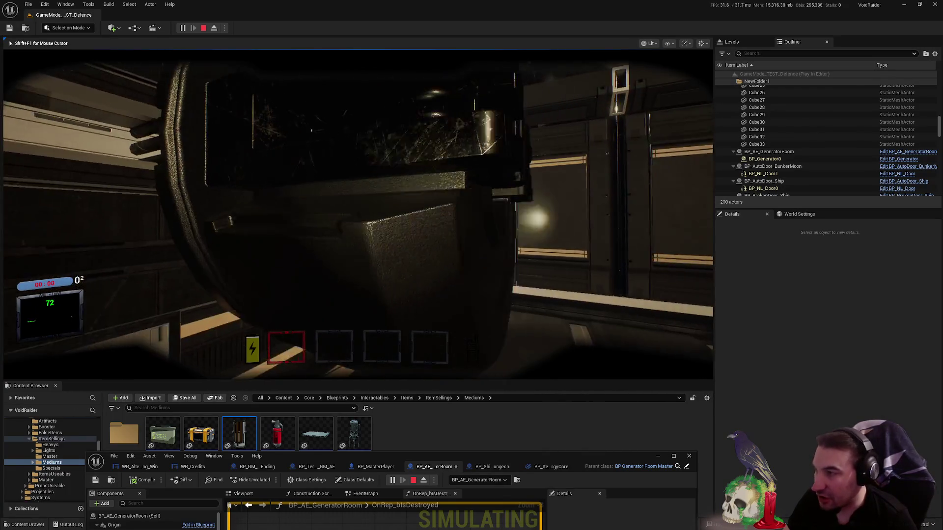
pyautogui.press('w')
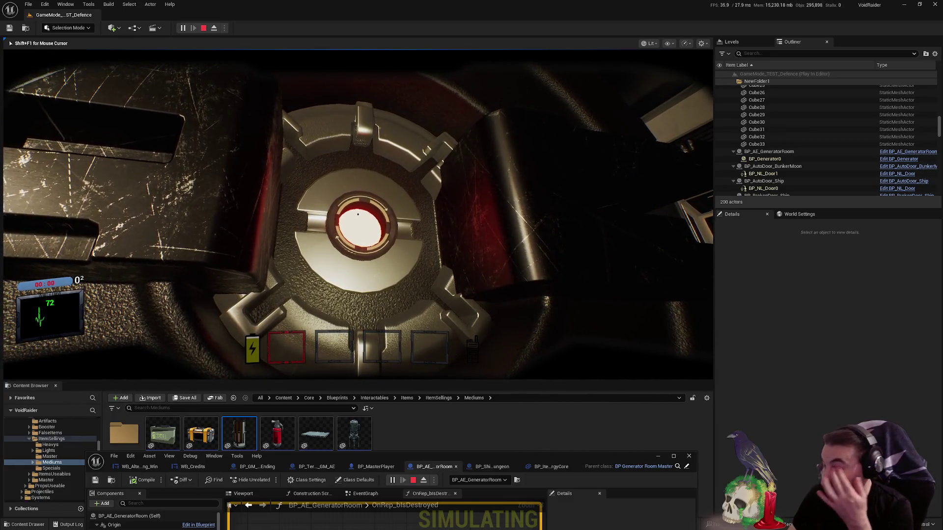
# - Stop the playtest and move the blueprint editor window out of the way
pyautogui.press('Escape')
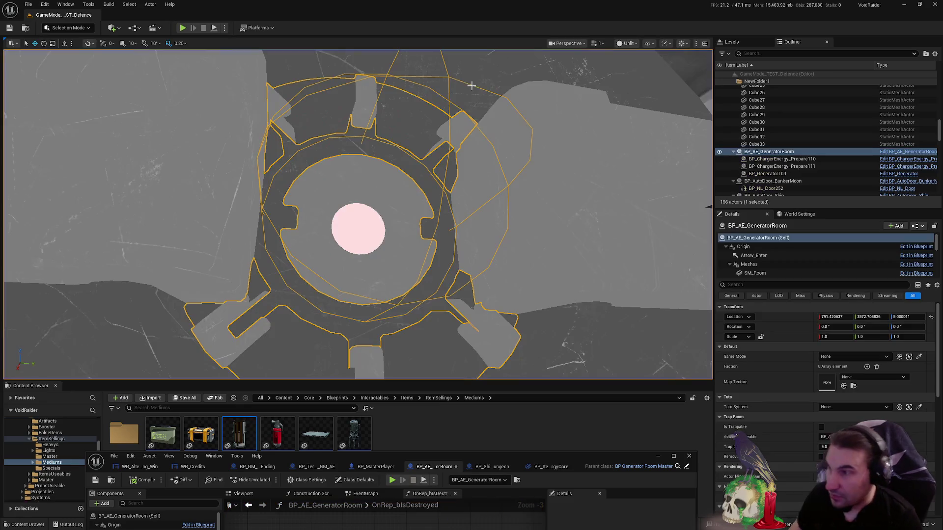
pyautogui.moveTo(603, 461); pyautogui.dragTo(647, 155)
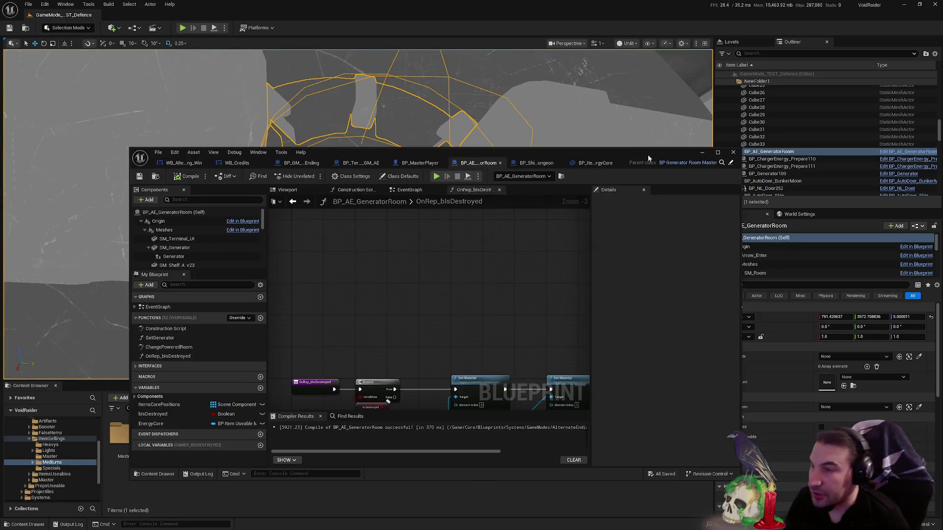
pyautogui.doubleClick(647, 155)
pyautogui.click(616, 17)
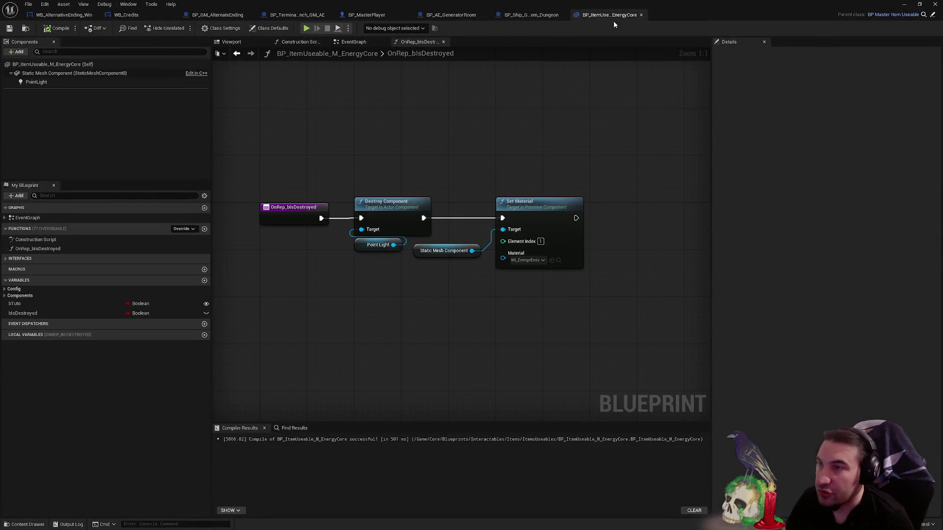
pyautogui.doubleClick(613, 20)
pyautogui.click(788, 46)
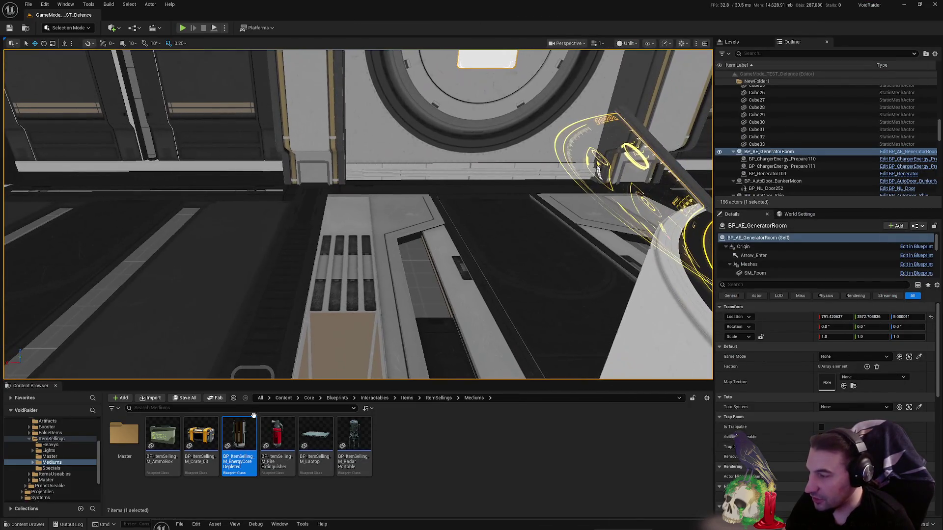
# - Place a depleted energy core in the level, laid on its side and raised off the floor
pyautogui.moveTo(239, 437)
pyautogui.mouseDown()
pyautogui.moveTo(442, 265)
pyautogui.moveTo(376, 255)
pyautogui.mouseUp()
pyautogui.press('w')
pyautogui.moveTo(383, 293); pyautogui.dragTo(384, 237)
pyautogui.press('f')
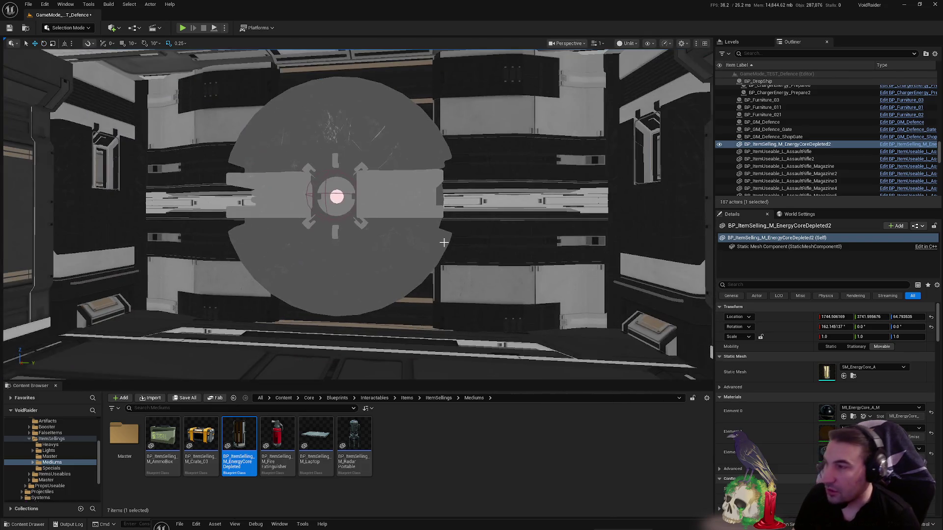
# - Open the SM_Generator static mesh from the generator room's mesh component
pyautogui.click(369, 228)
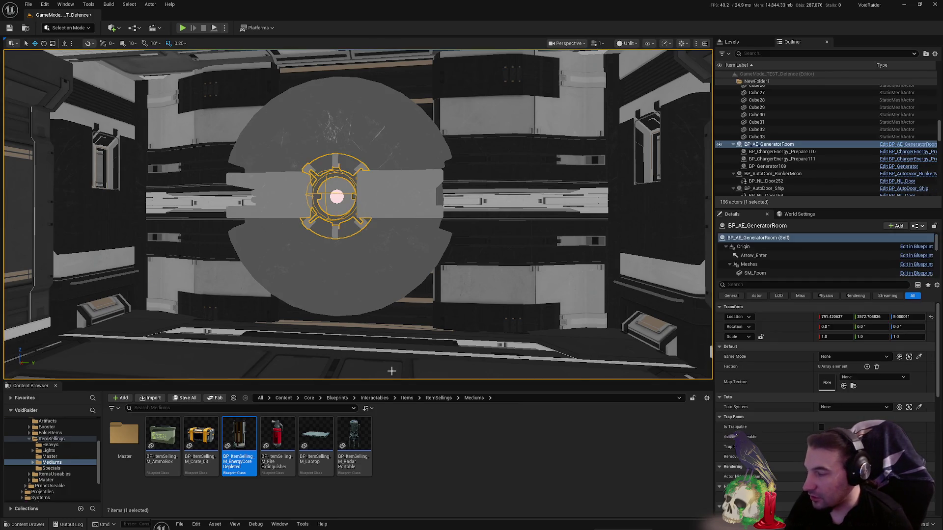
pyautogui.click(454, 529)
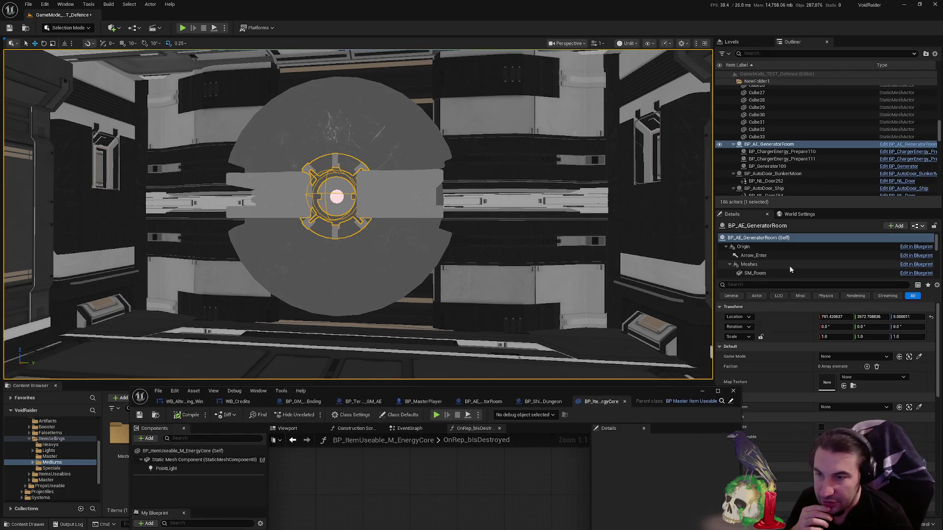
pyautogui.scroll(-2, 783, 267)
pyautogui.click(781, 266)
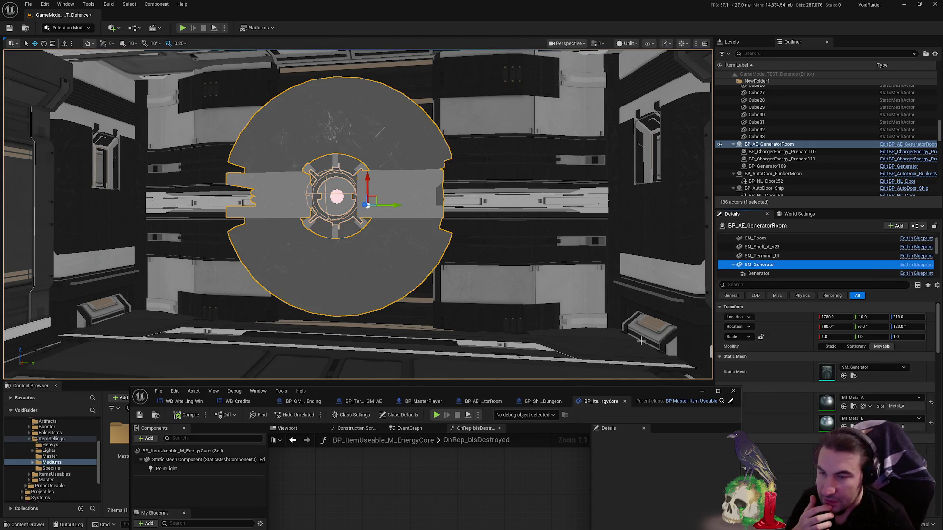
pyautogui.click(829, 376)
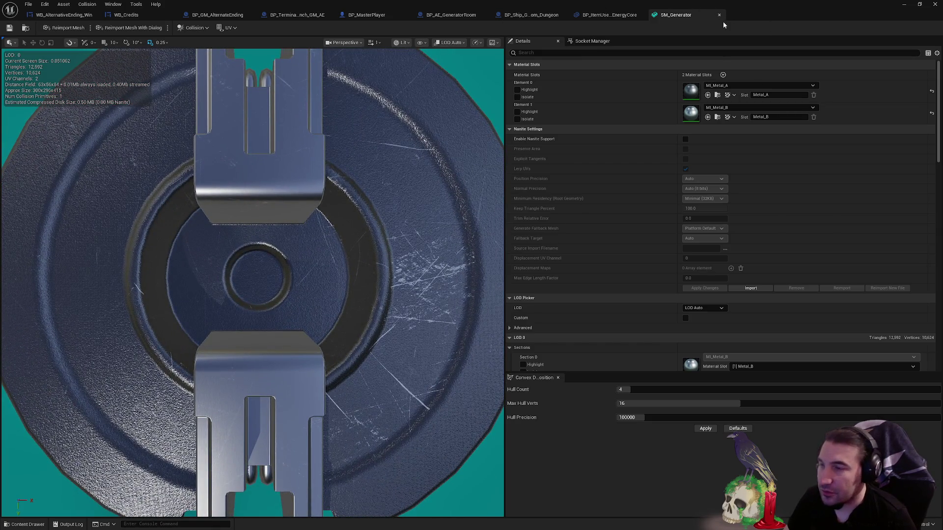
# - Close SM_Generator, inspect the EnergyCore's Static Mesh Component in its Viewport, then view BP_Ship_GeneratorRoom_Dungeon
pyautogui.click(719, 15)
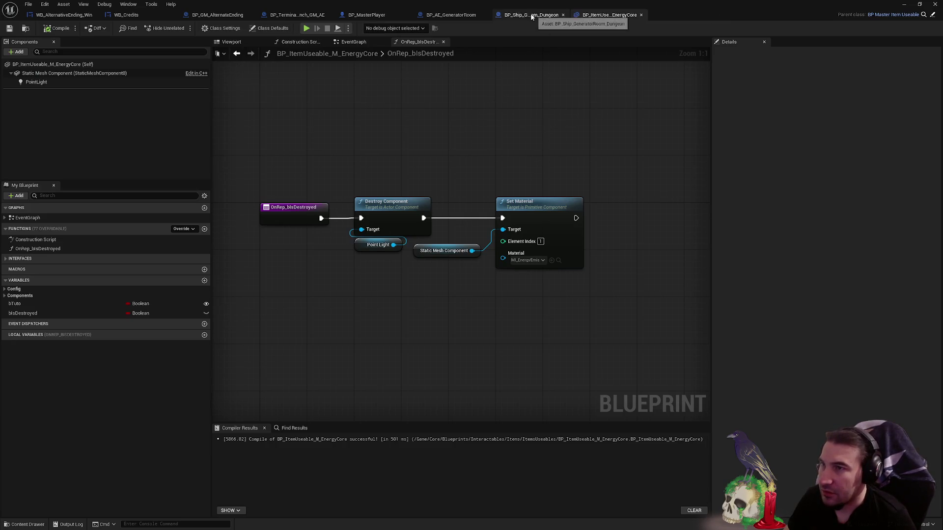
pyautogui.click(231, 42)
pyautogui.moveTo(447, 152); pyautogui.dragTo(447, 153)
pyautogui.click(521, 249)
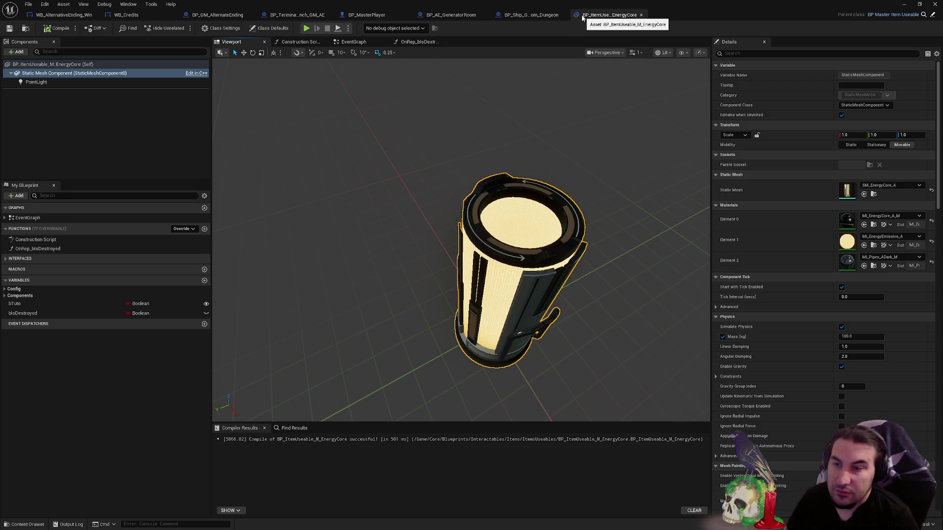
pyautogui.click(532, 15)
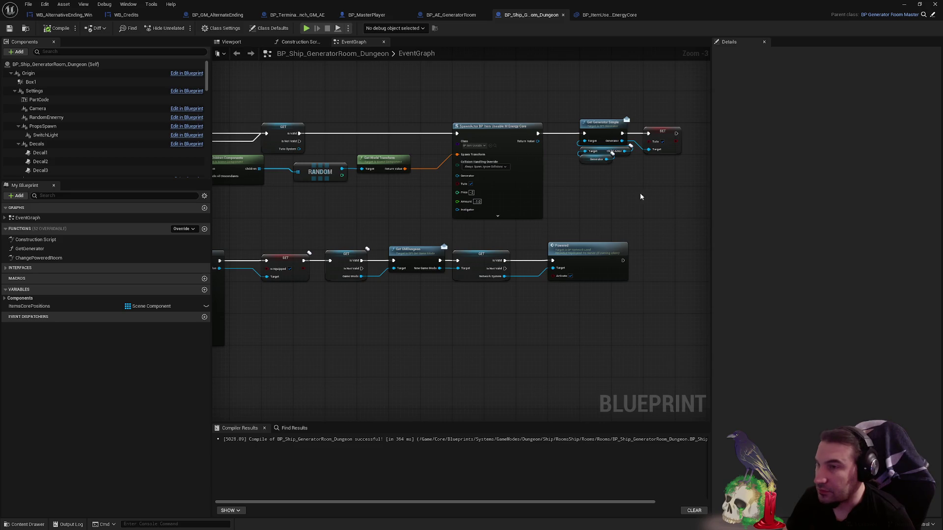
# - Review BP_AE_GeneratorRoom's SpawnActor logic in the EventGraph, then reopen its OnRep_bIsDestroyed function
pyautogui.moveTo(339, 198)
pyautogui.mouseDown()
pyautogui.moveTo(422, 200)
pyautogui.moveTo(412, 198)
pyautogui.mouseUp()
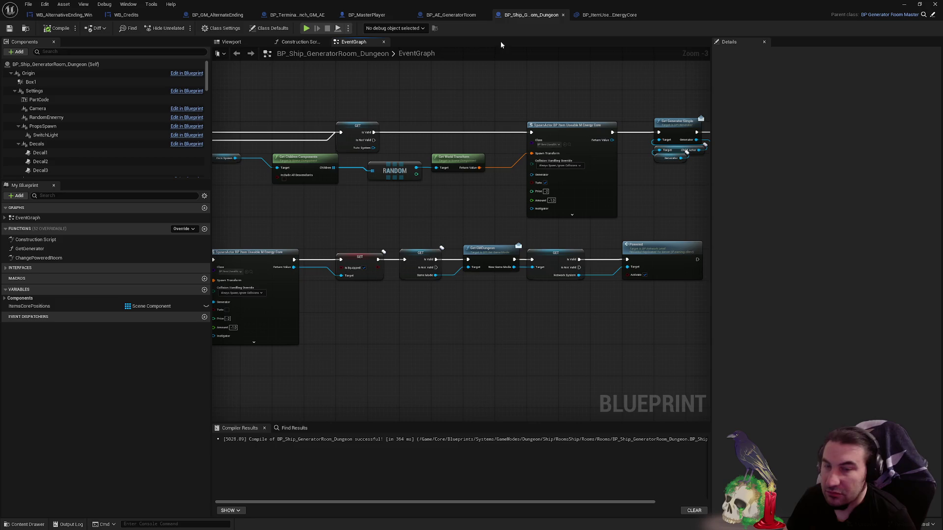
pyautogui.click(451, 14)
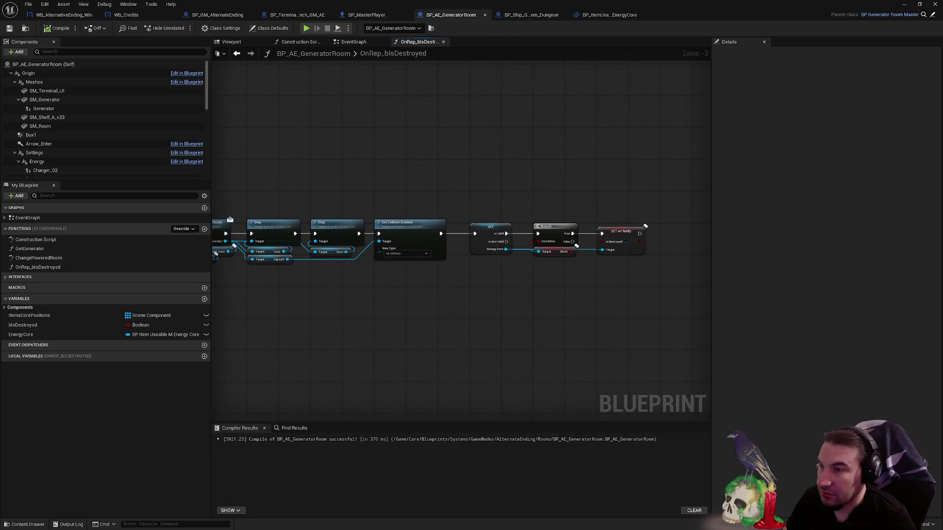
pyautogui.click(353, 43)
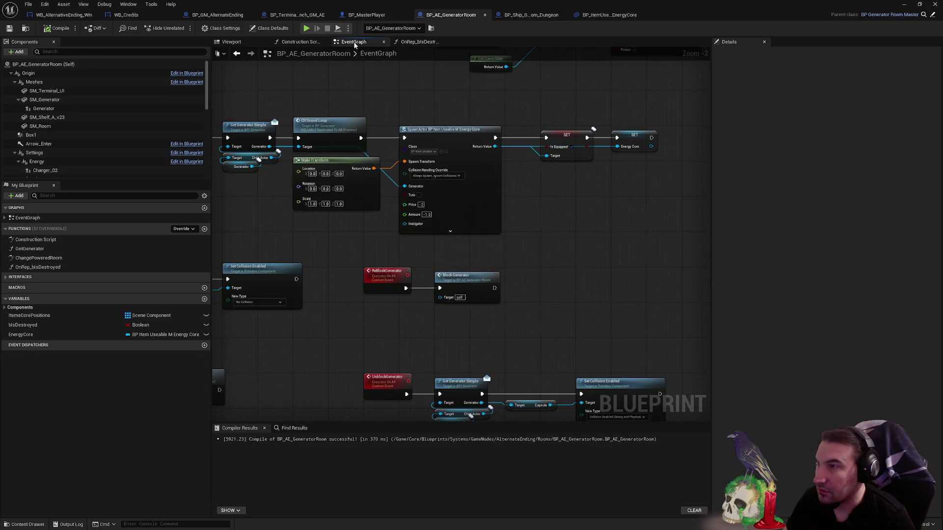
pyautogui.click(445, 42)
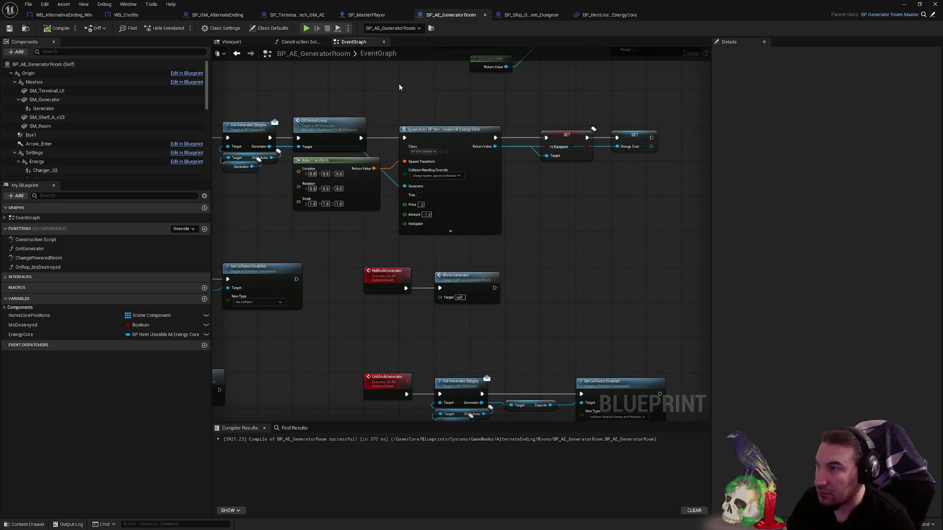
pyautogui.scroll(-2, 606, 220)
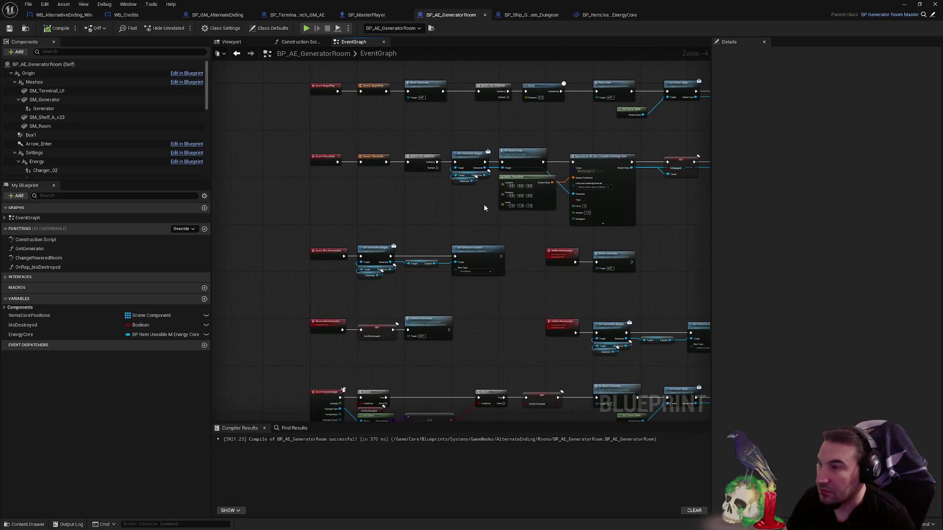
pyautogui.scroll(2, 491, 197)
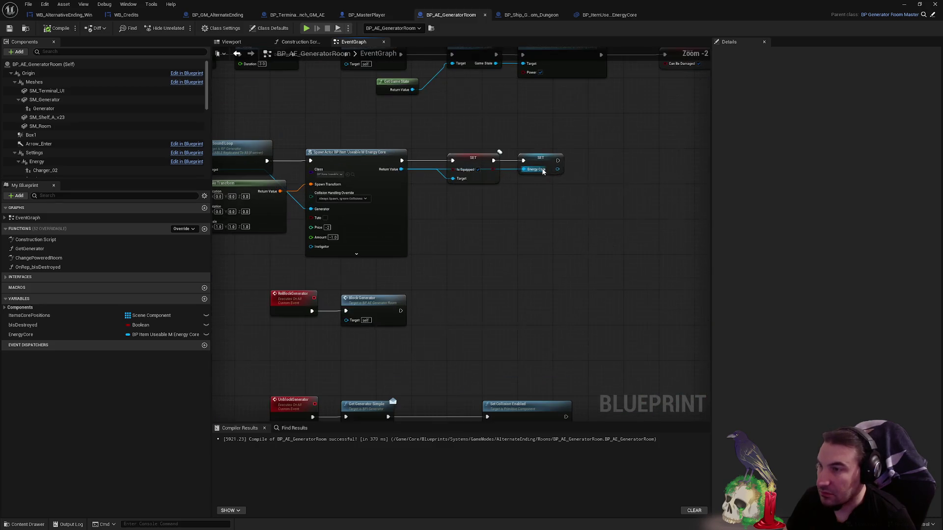
pyautogui.doubleClick(54, 268)
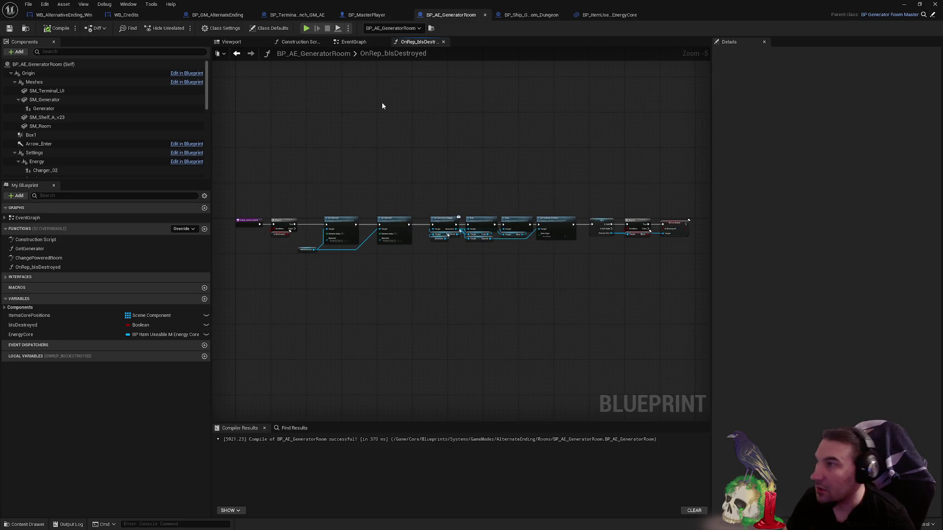
# - Pan and zoom through BP_Terminal_Launch_GM_AE's EventGraph to inspect its Is Destroyed branch
pyautogui.click(297, 15)
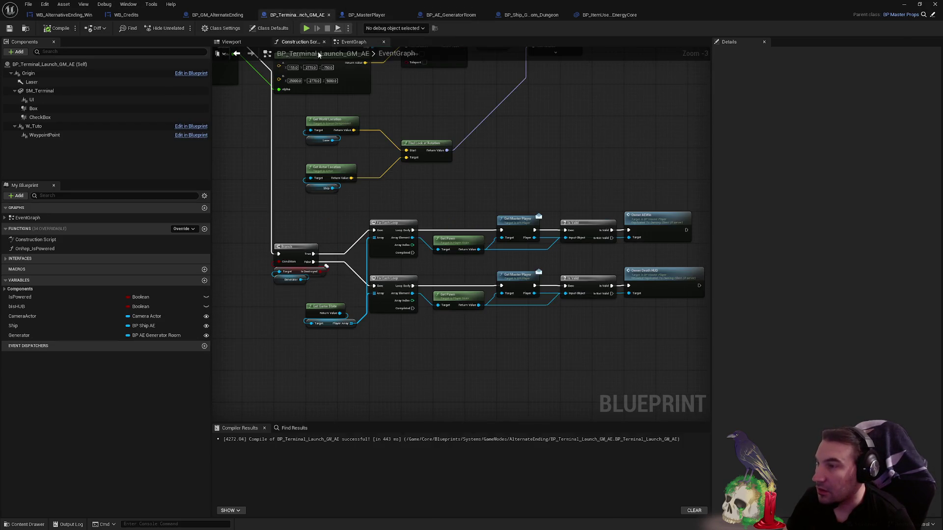
pyautogui.moveTo(563, 276)
pyautogui.mouseDown()
pyautogui.moveTo(456, 247)
pyautogui.moveTo(390, 206)
pyautogui.moveTo(330, 187)
pyautogui.moveTo(428, 241)
pyautogui.mouseUp()
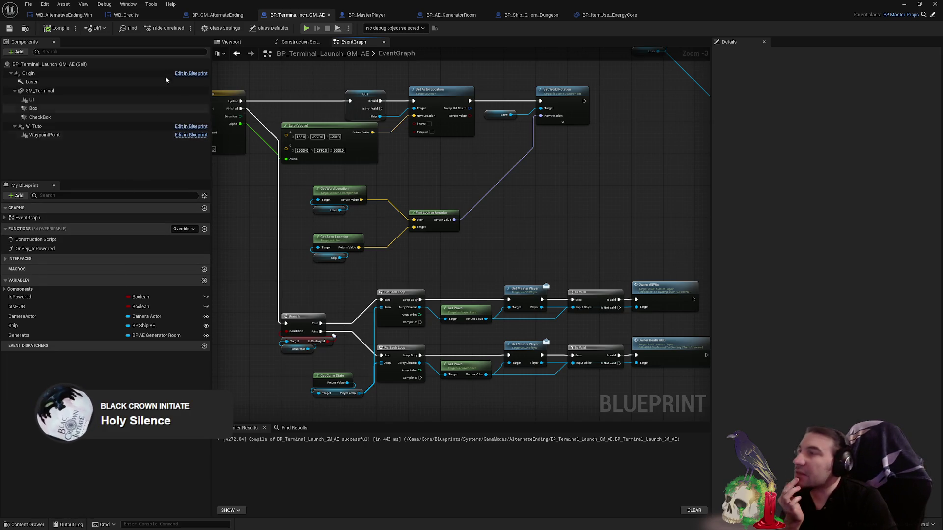
pyautogui.scroll(-2, 389, 162)
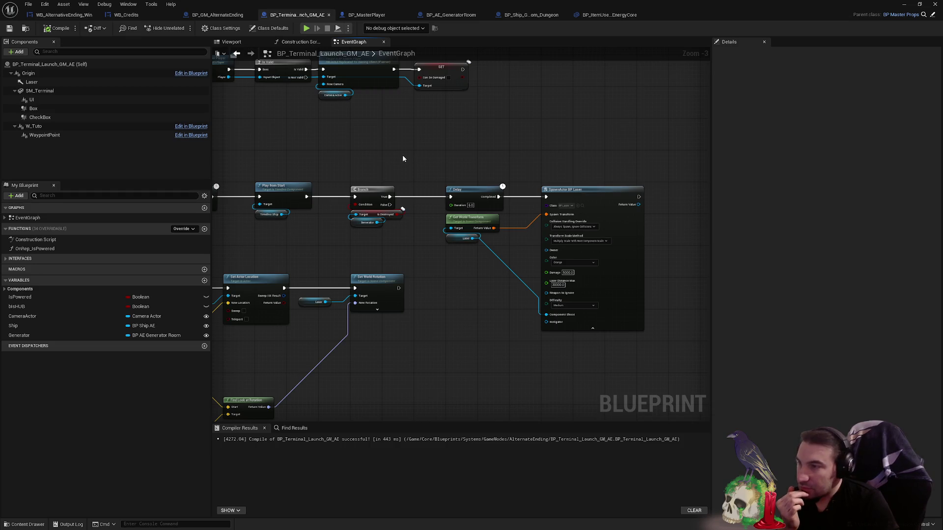
# - Move the blueprint editor aside and browse from ItemSellings up to the PropsUseable folder
pyautogui.moveTo(688, 4); pyautogui.dragTo(910, 514)
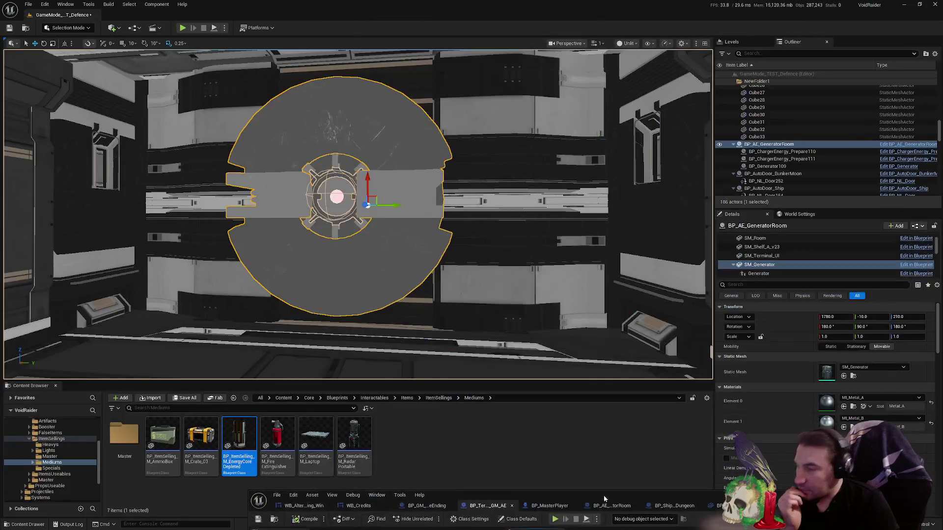
pyautogui.click(30, 438)
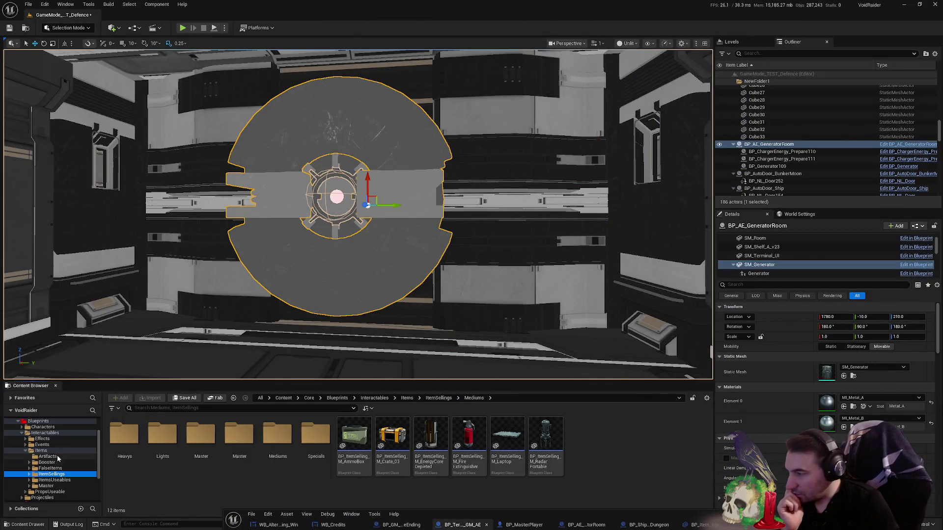
pyautogui.click(25, 451)
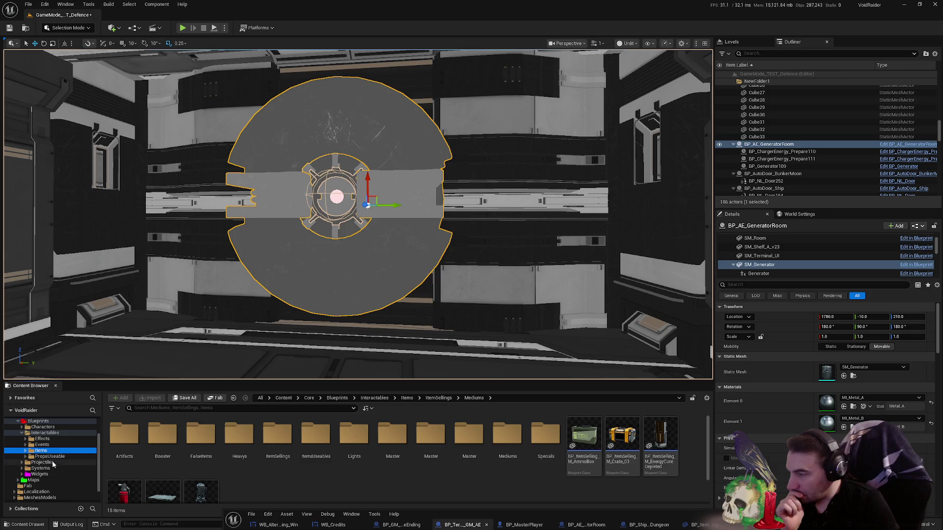
pyautogui.click(22, 433)
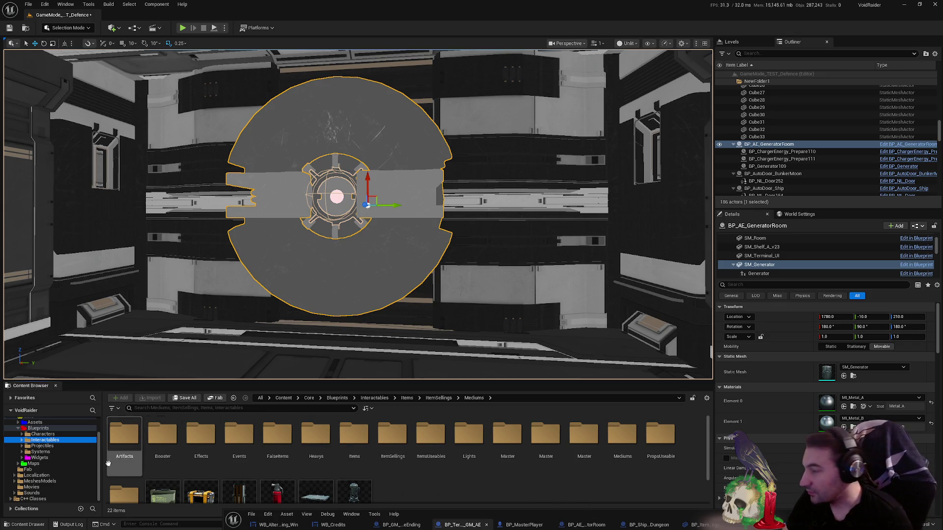
pyautogui.click(49, 446)
pyautogui.click(45, 440)
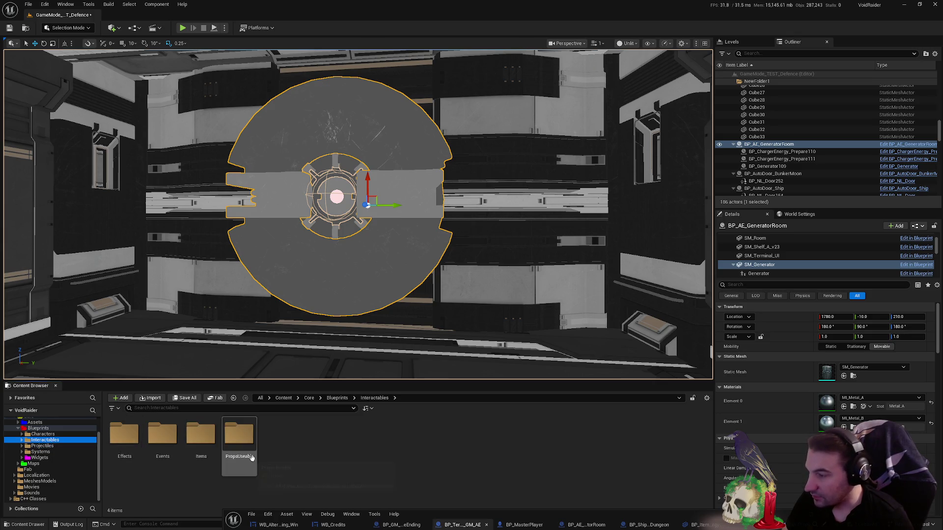
pyautogui.doubleClick(239, 445)
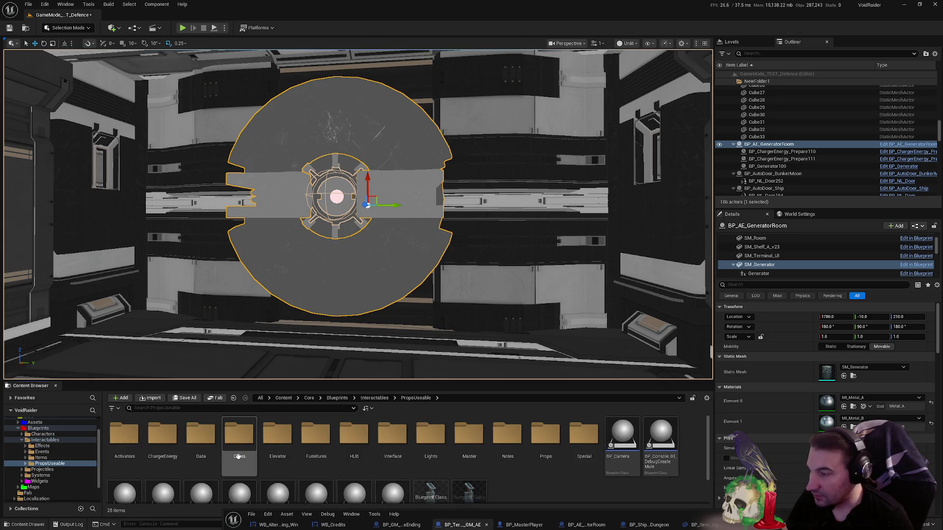
# - Look through PropsUseable's Special, Props, Notes and Master subfolders
pyautogui.doubleClick(584, 445)
pyautogui.hotkey('alt', 'Left')
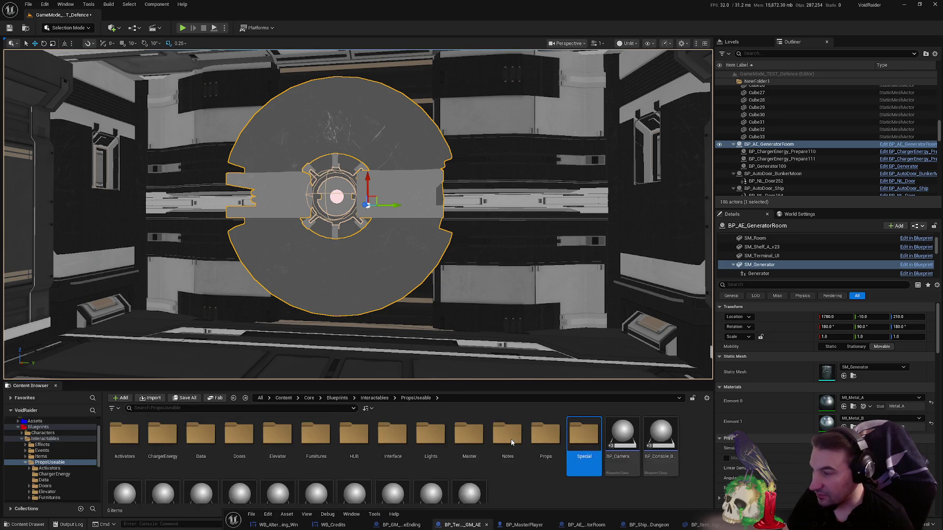
pyautogui.doubleClick(552, 432)
pyautogui.hotkey('alt', 'Left')
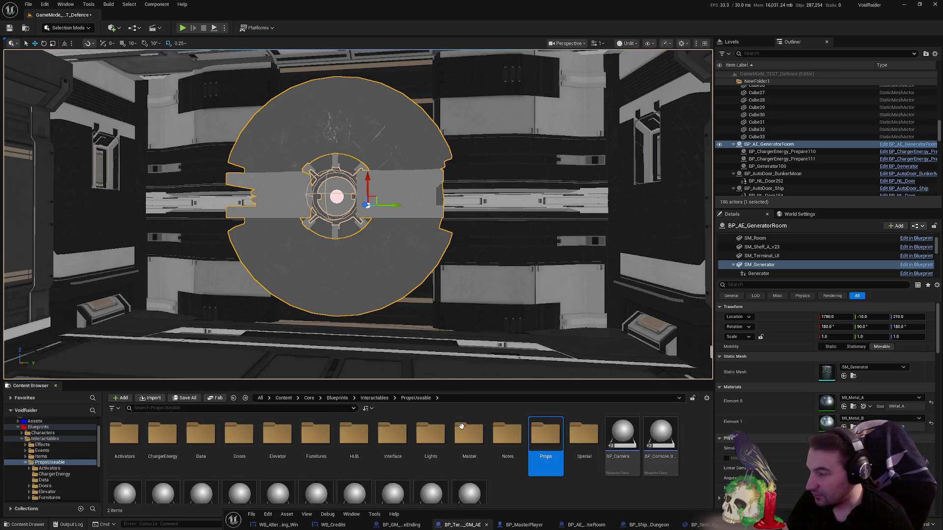
pyautogui.scroll(2, 416, 450)
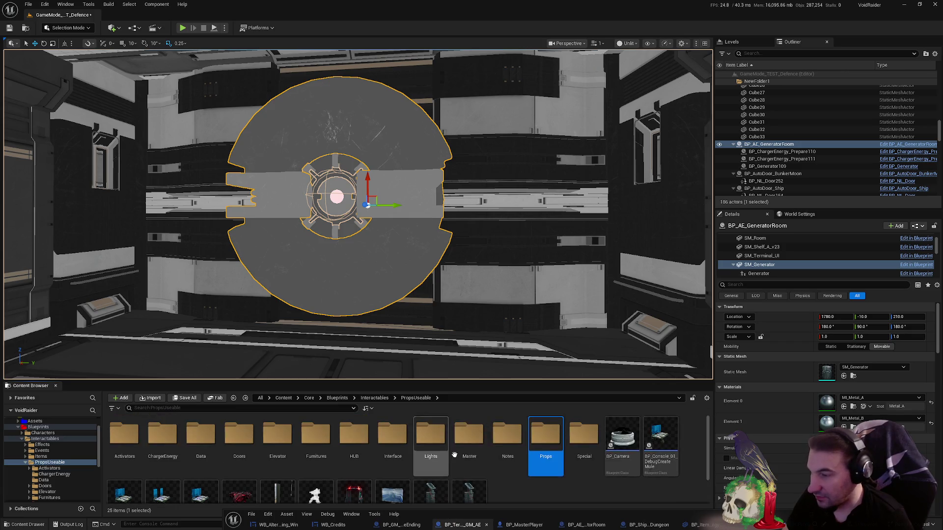
pyautogui.doubleClick(507, 447)
pyautogui.hotkey('alt', 'Left')
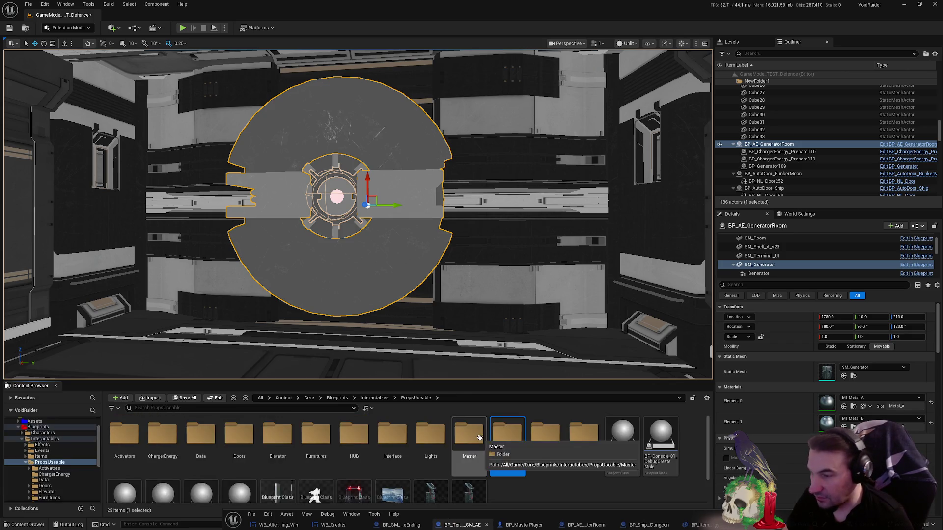
pyautogui.doubleClick(480, 438)
pyautogui.hotkey('alt', 'Left')
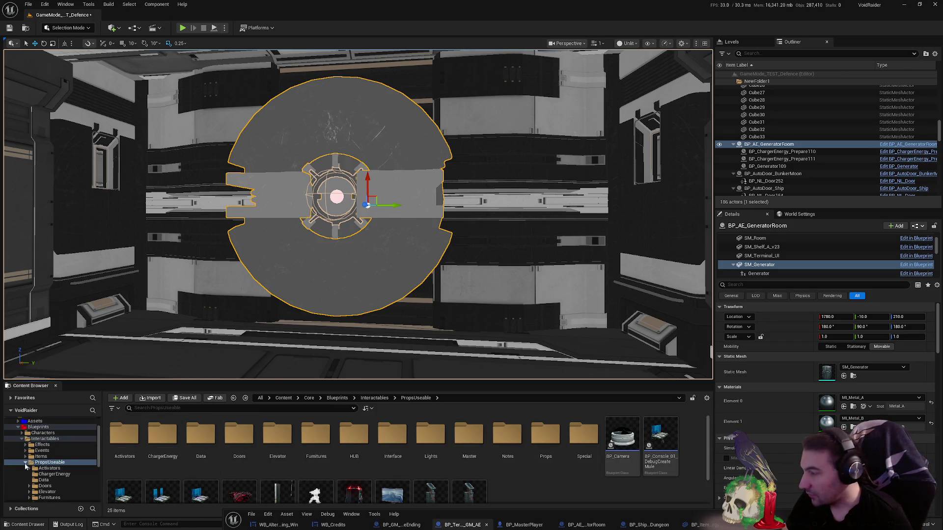
# - Navigate the Content Browser to Systems > GameModes > AlternateEnding
pyautogui.click(25, 462)
pyautogui.click(21, 439)
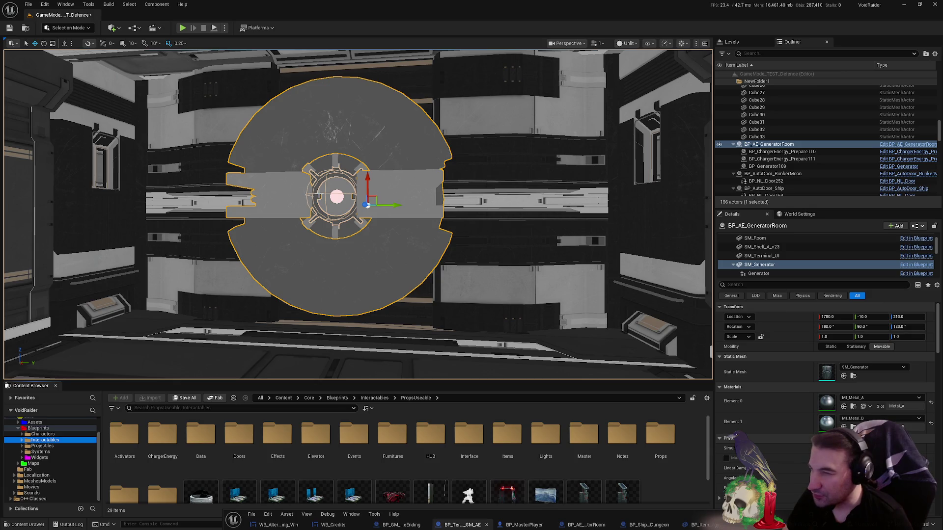
pyautogui.scroll(-1, 393, 452)
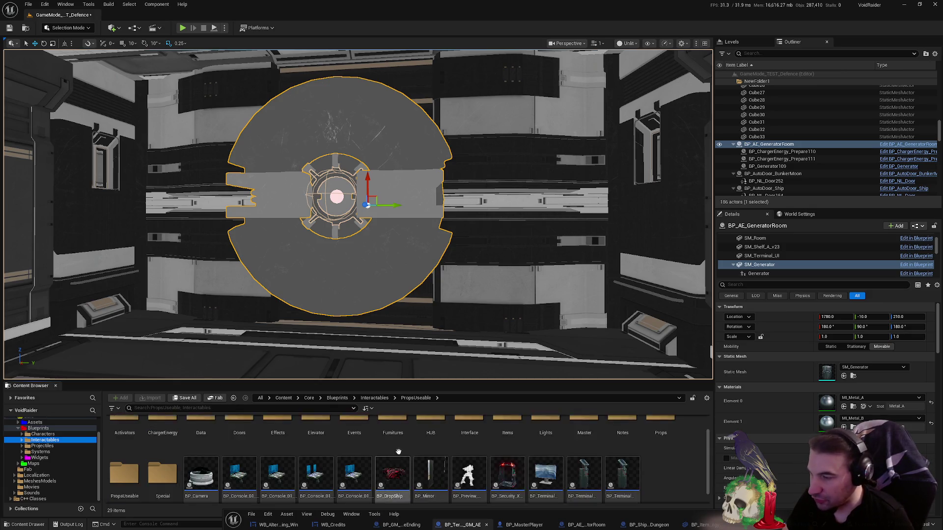
pyautogui.scroll(1, 422, 452)
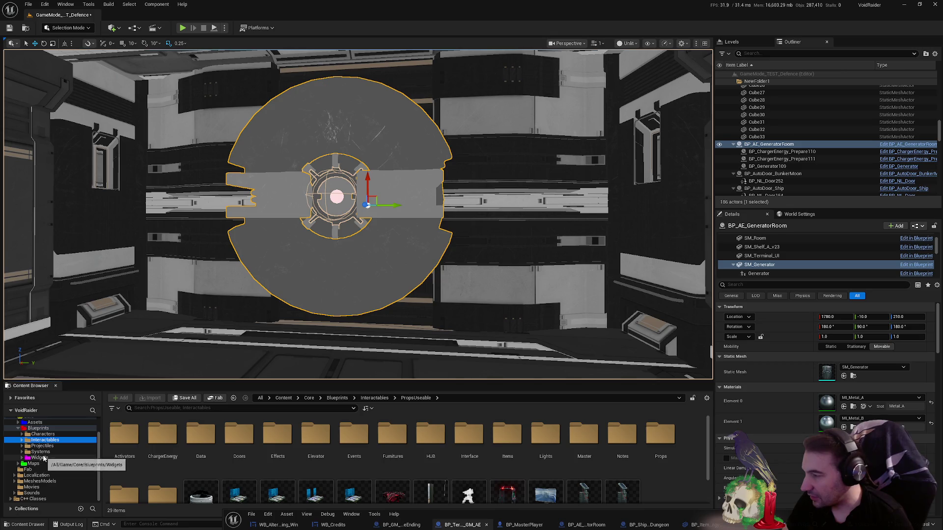
pyautogui.click(40, 452)
pyautogui.doubleClick(163, 434)
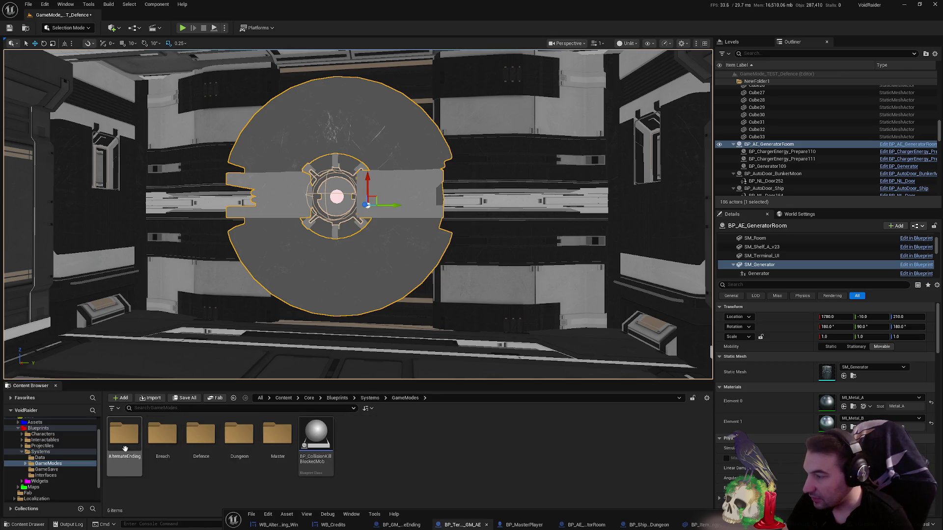
pyautogui.doubleClick(125, 437)
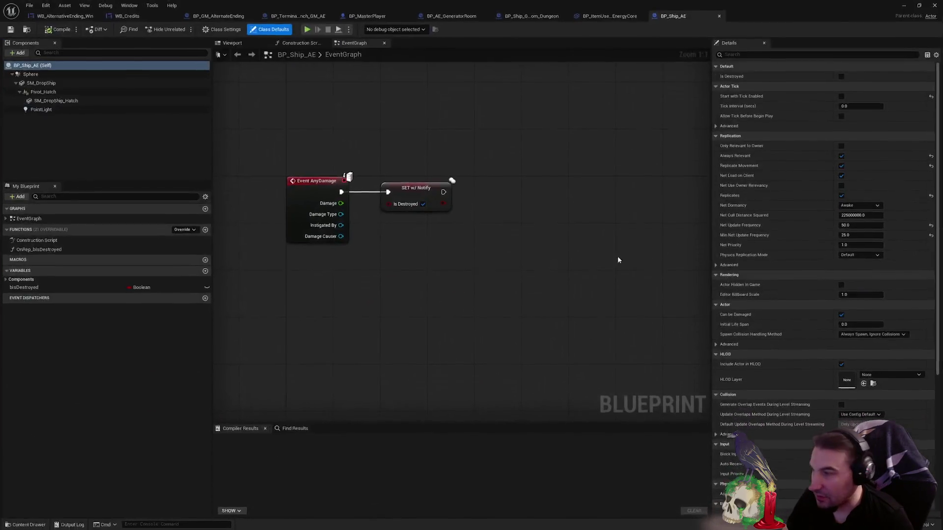
# - Select BP_Ship_AE's explosion spawn and actor transform nodes in OnRep_bIsDestroyed, then close the extra blueprint tabs
pyautogui.doubleClick(56, 246)
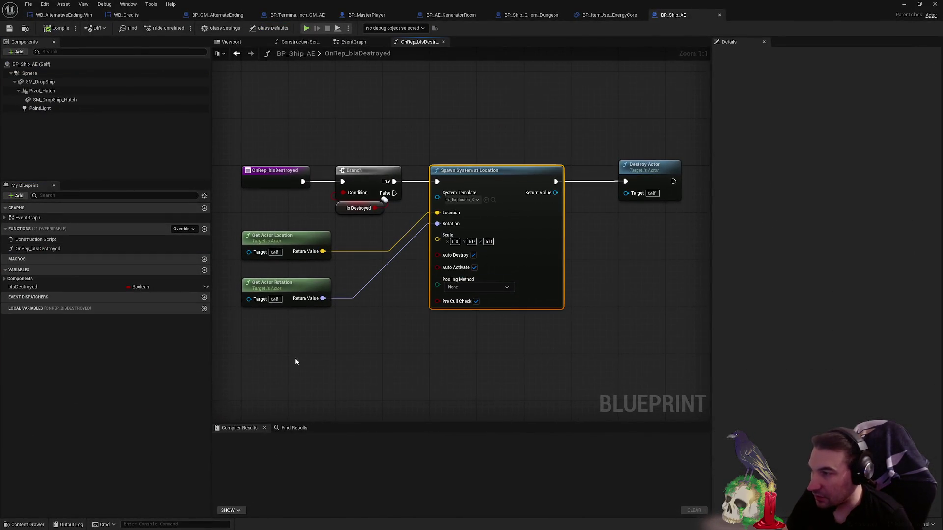
pyautogui.moveTo(294, 362); pyautogui.dragTo(252, 237)
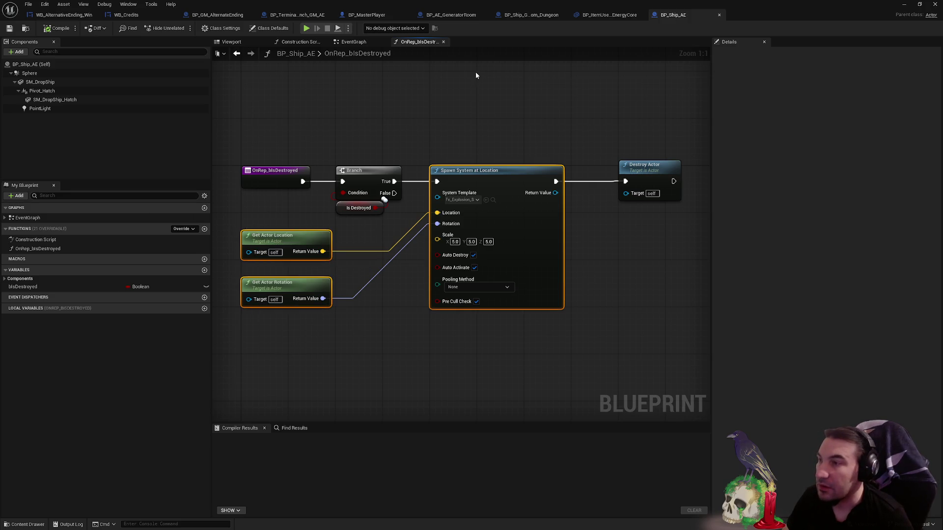
pyautogui.click(616, 16)
pyautogui.click(534, 16)
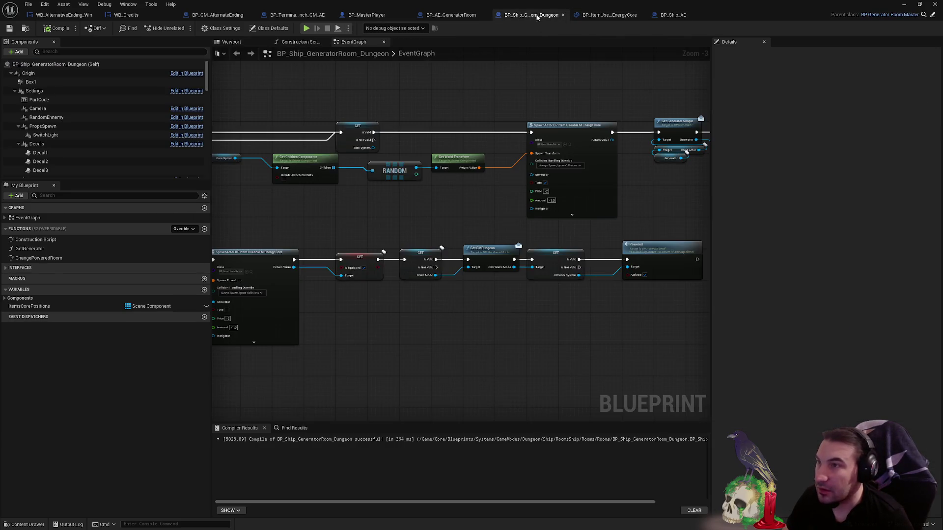
pyautogui.click(641, 15)
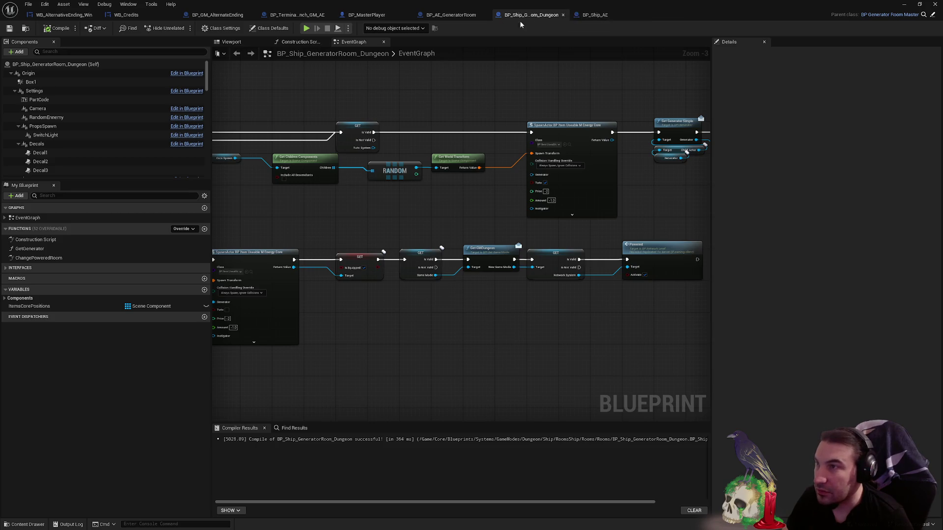
pyautogui.click(563, 15)
# - Paste the explosion nodes, replacing the old row, and wire the spawn node between Set Material and Get Generator Simple
pyautogui.hotkey('ctrl', 'v')
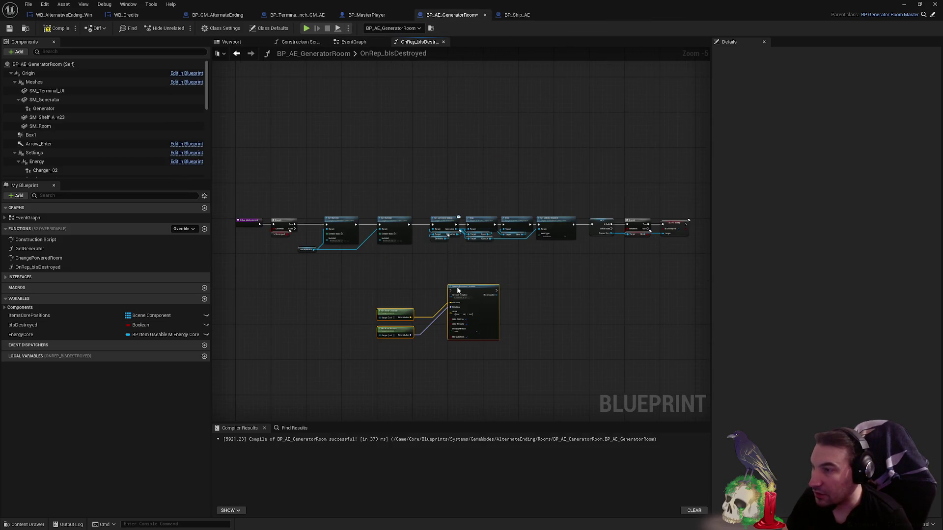
pyautogui.moveTo(432, 205); pyautogui.dragTo(688, 248)
pyautogui.press('Delete')
pyautogui.scroll(3, 392, 281)
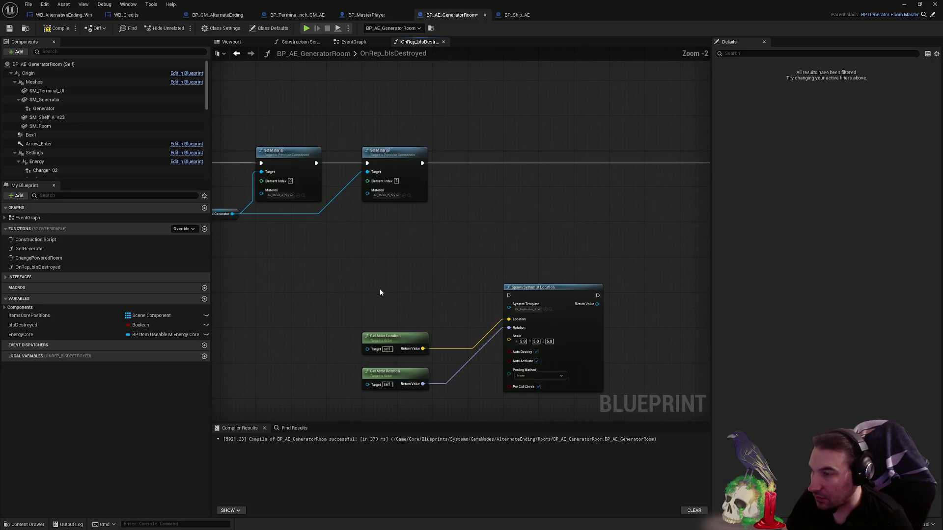
pyautogui.moveTo(363, 351)
pyautogui.mouseDown()
pyautogui.moveTo(388, 304)
pyautogui.moveTo(398, 246)
pyautogui.moveTo(385, 231)
pyautogui.mouseUp()
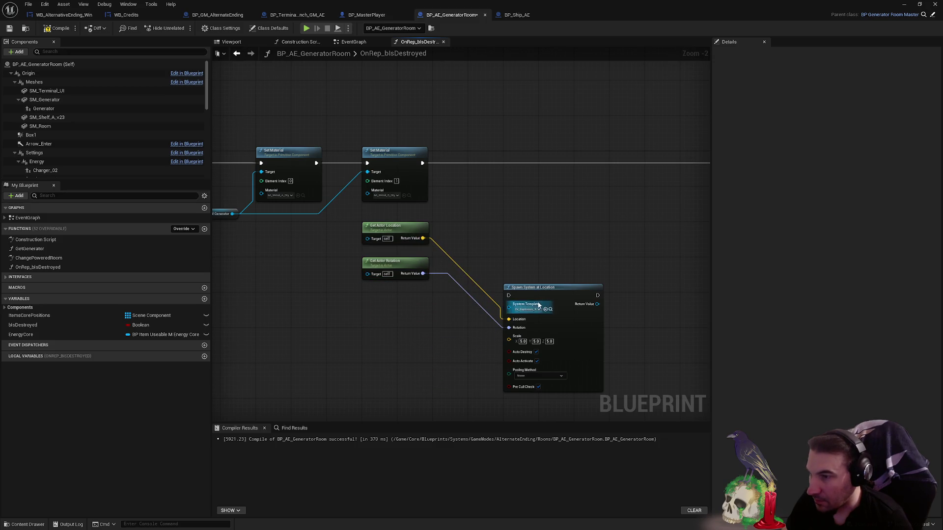
pyautogui.moveTo(539, 305)
pyautogui.mouseDown()
pyautogui.moveTo(503, 172)
pyautogui.moveTo(422, 163)
pyautogui.mouseUp()
pyautogui.moveTo(558, 162)
pyautogui.mouseDown()
pyautogui.moveTo(355, 185)
pyautogui.moveTo(637, 186)
pyautogui.mouseUp()
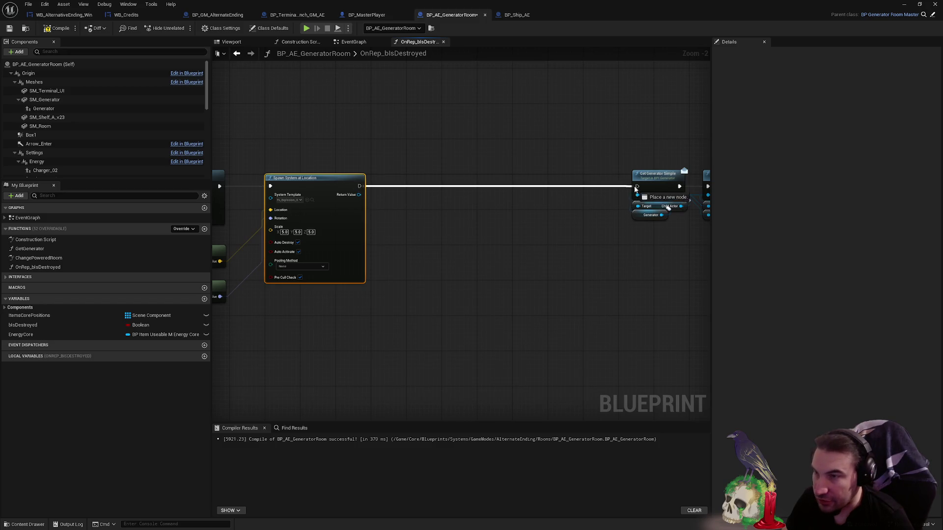
pyautogui.scroll(-2, 540, 206)
pyautogui.moveTo(362, 174)
pyautogui.mouseDown()
pyautogui.moveTo(854, 278)
pyautogui.moveTo(698, 245)
pyautogui.mouseUp()
pyautogui.scroll(1, 663, 241)
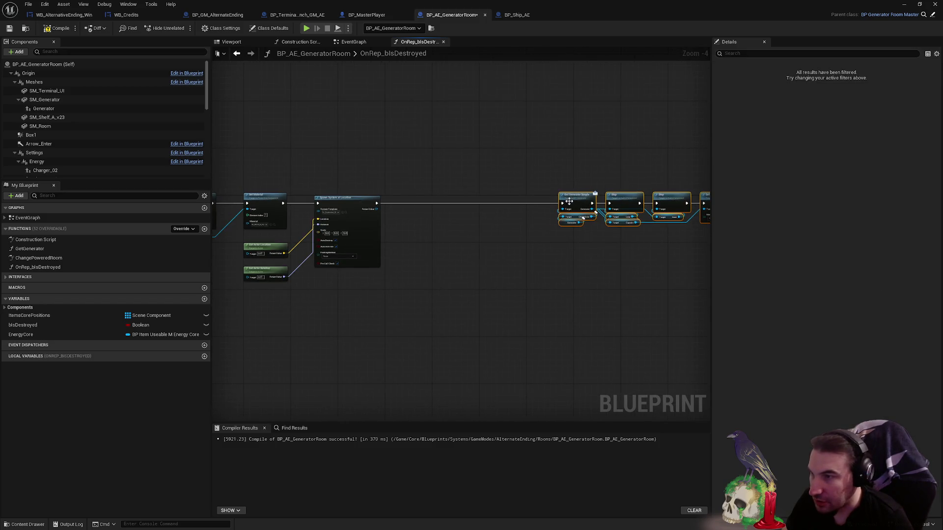
pyautogui.moveTo(569, 202); pyautogui.dragTo(410, 201)
pyautogui.scroll(5, 442, 201)
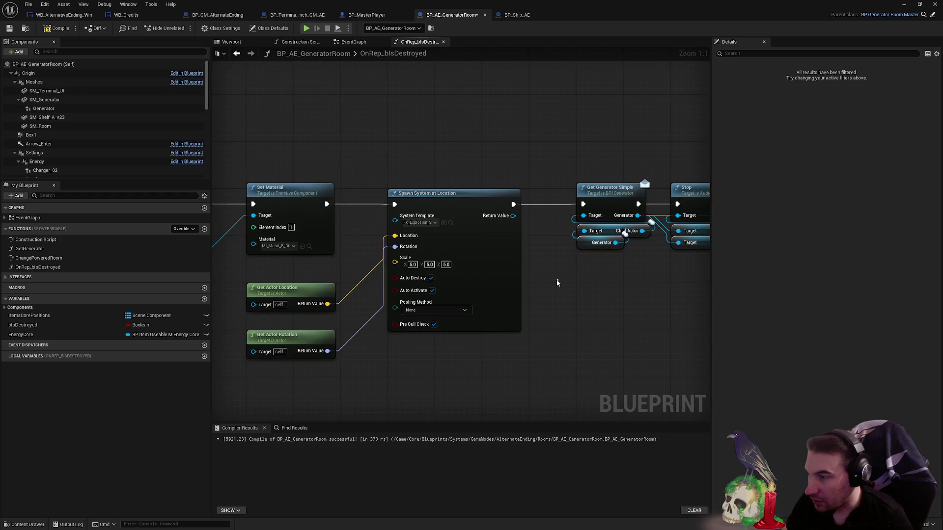
# - Set the explosion scale to 1.0, save the blueprint and level, and start a play-test
pyautogui.click(558, 283)
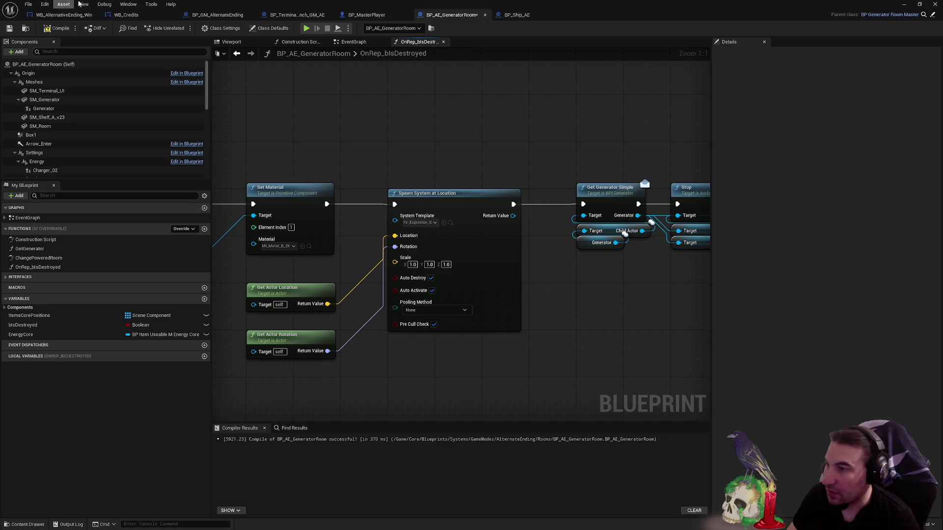
pyautogui.click(10, 28)
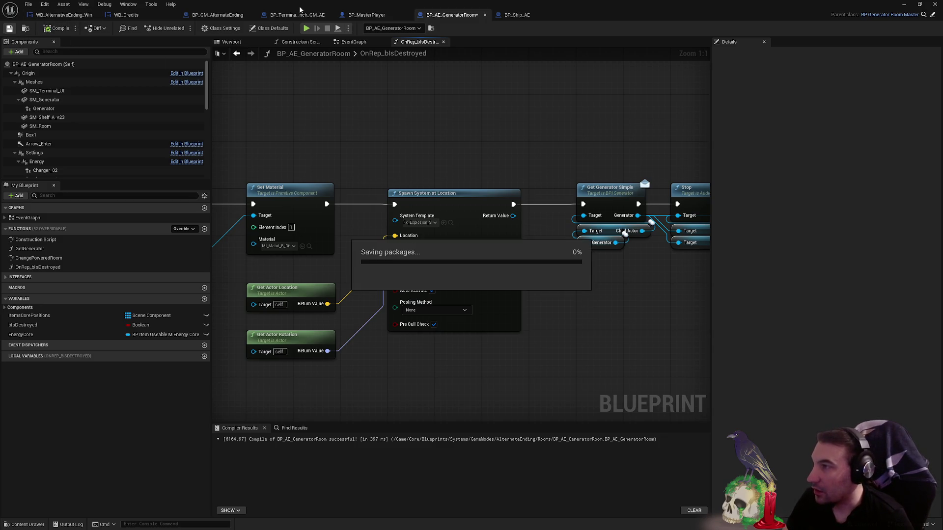
pyautogui.click(186, 399)
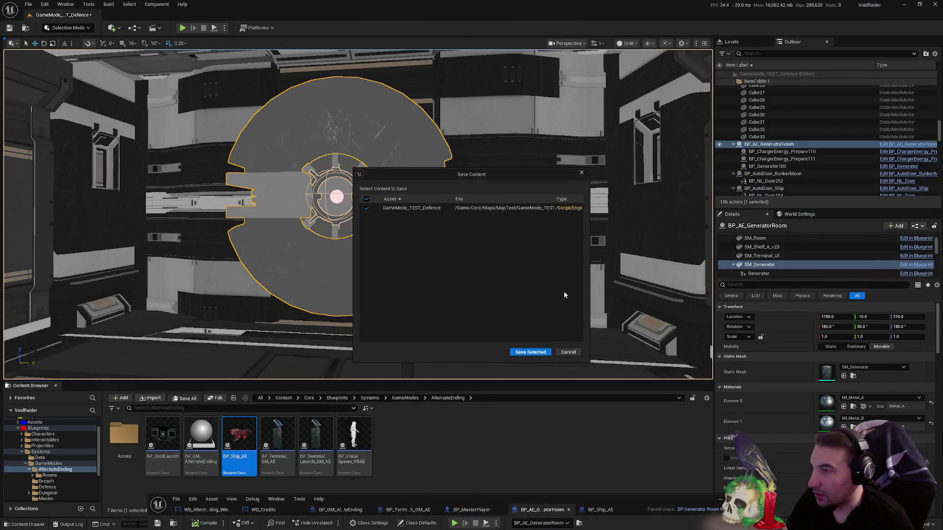
pyautogui.click(530, 352)
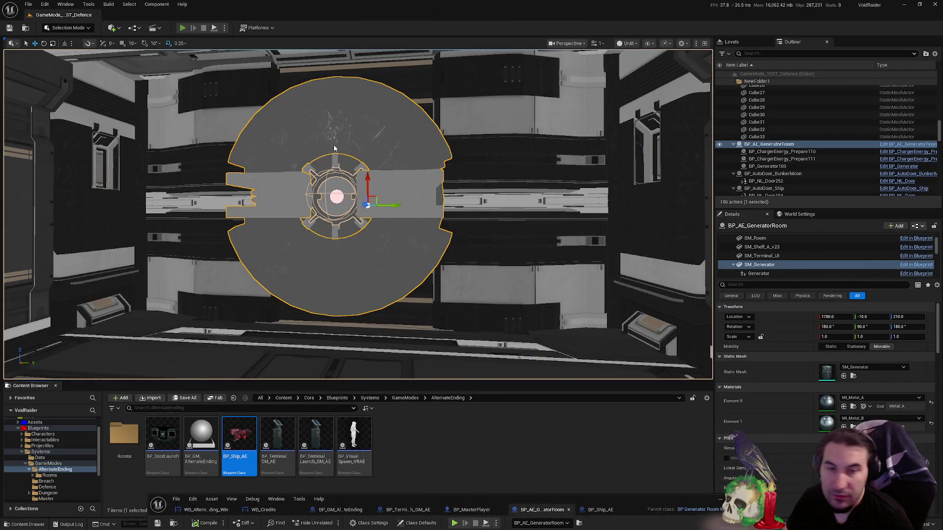
pyautogui.hotkey('alt', 'p')
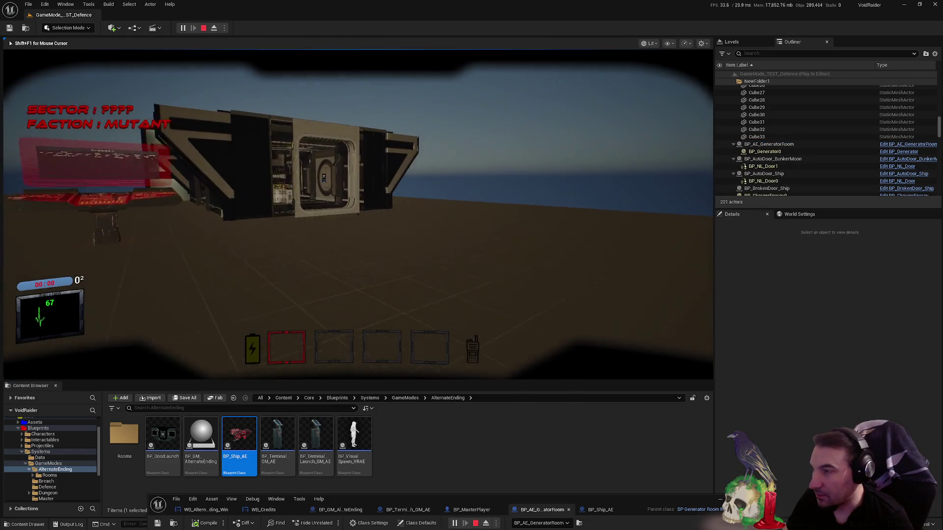
# - Walk around the ship to the shelves and pick up an item
pyautogui.press('w')
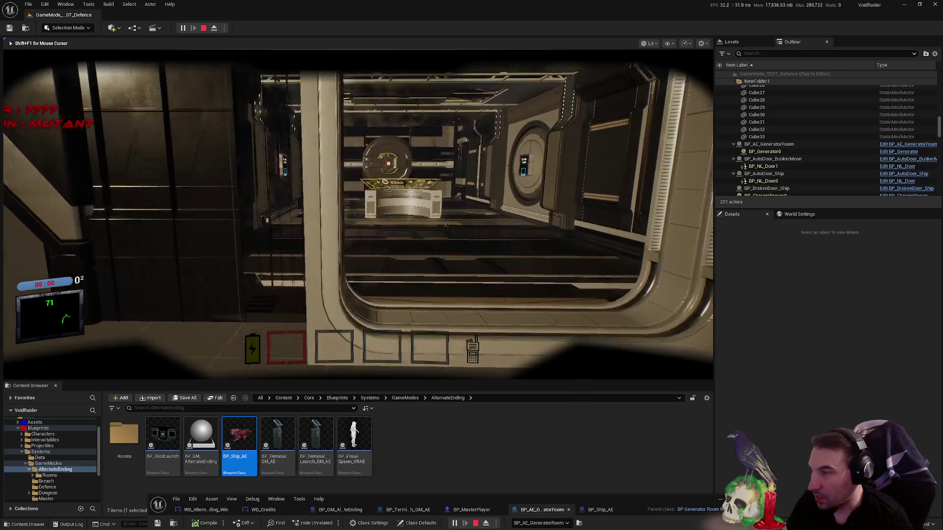
pyautogui.press('w')
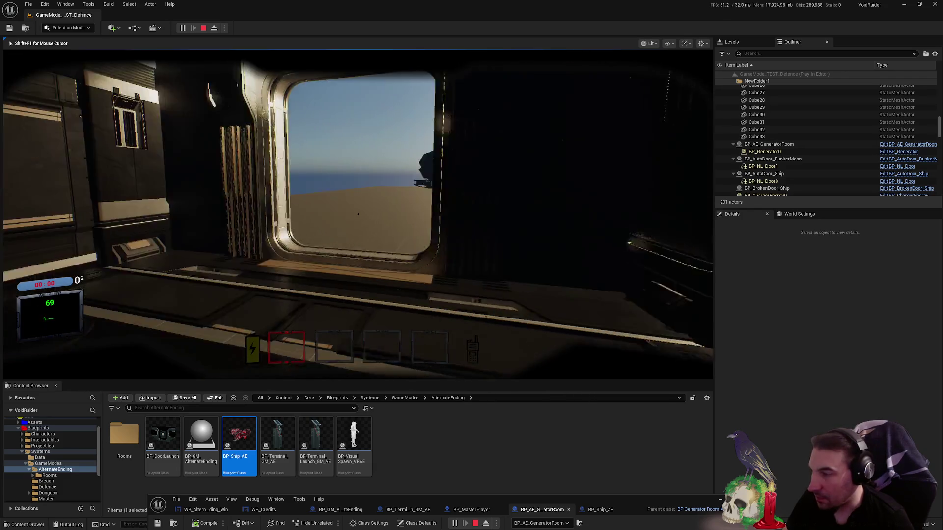
pyautogui.press('w')
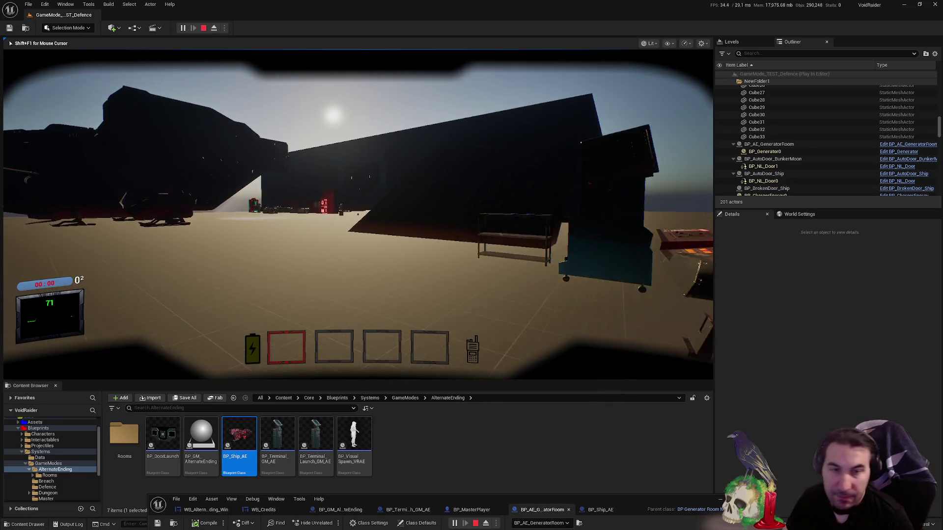
pyautogui.press('w')
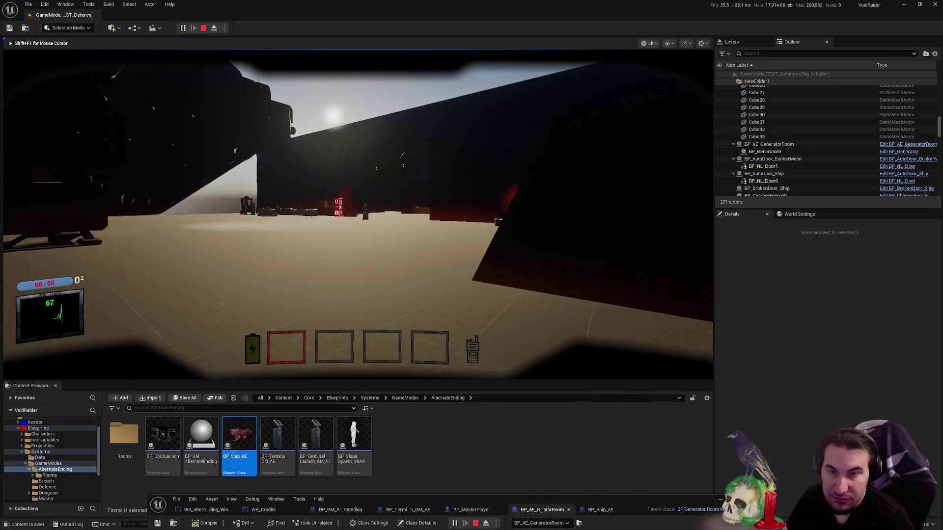
pyautogui.press('w')
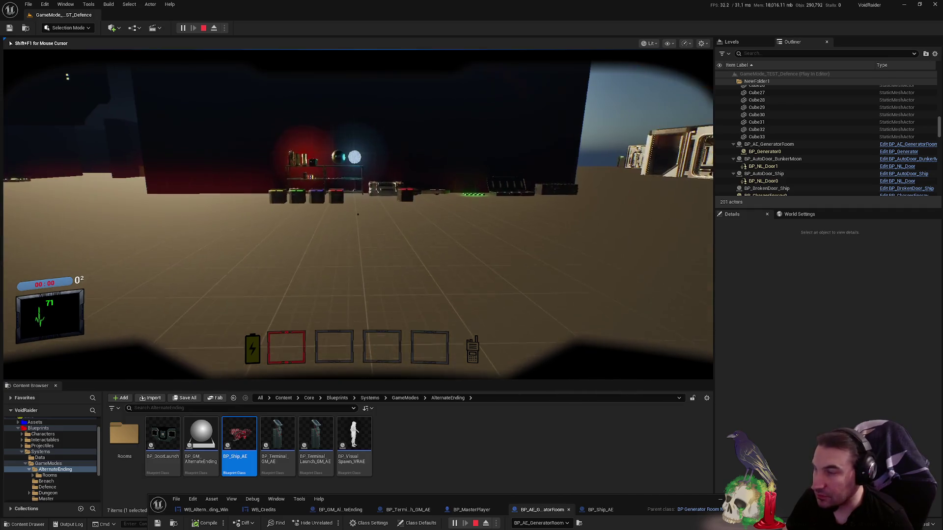
pyautogui.press('w')
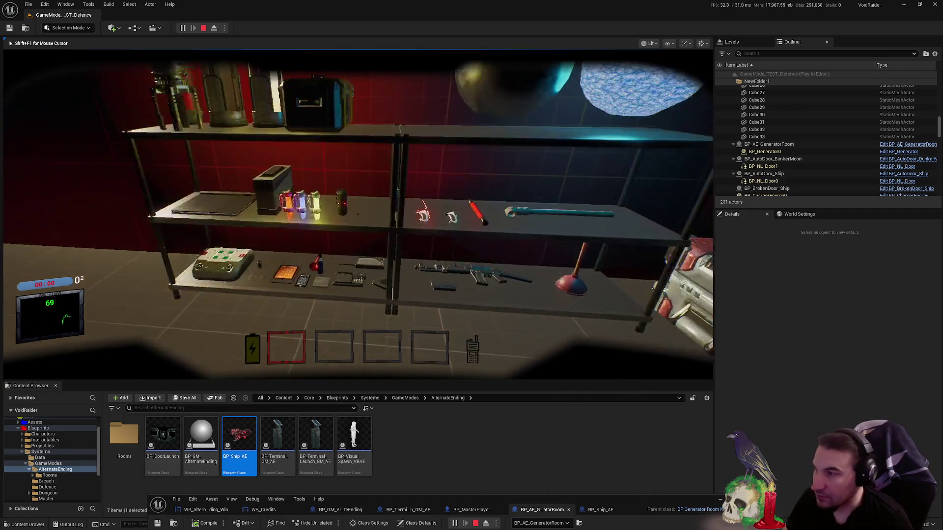
pyautogui.press('e')
# - Carry the red item to the generator terminal, drop it, then stop the play-test and return to the blueprint
pyautogui.moveTo(358, 214)
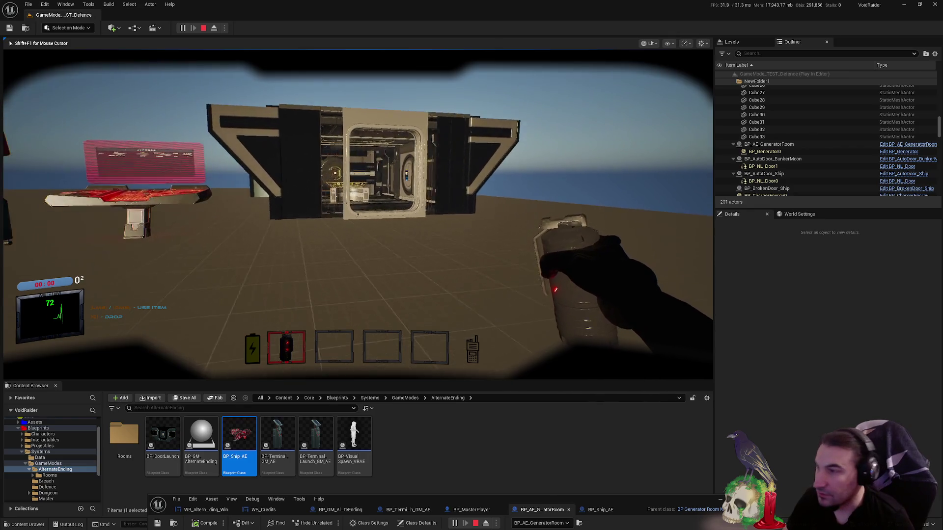
pyautogui.press('w')
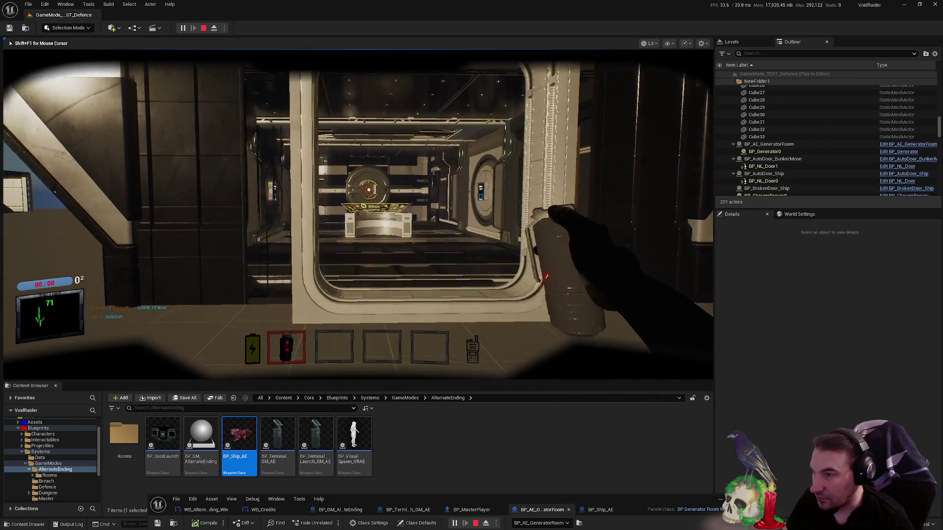
pyautogui.press('g')
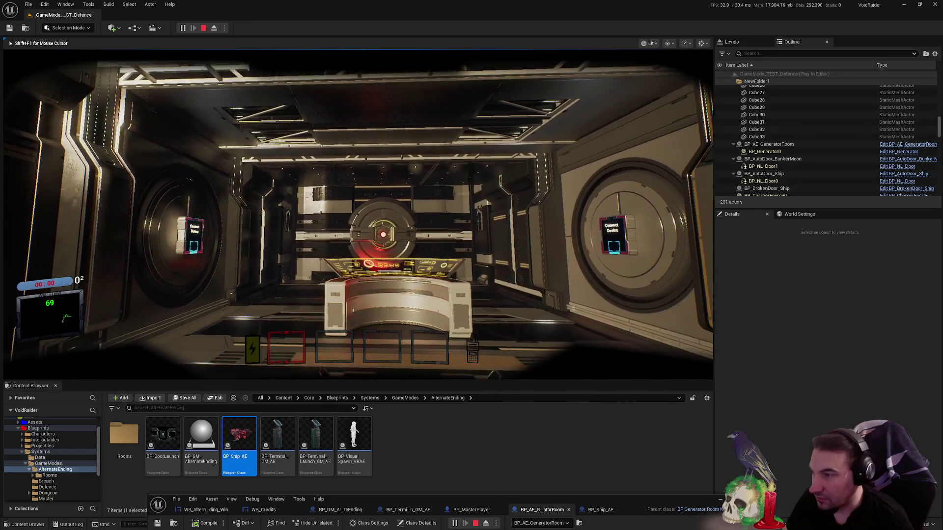
pyautogui.press('s')
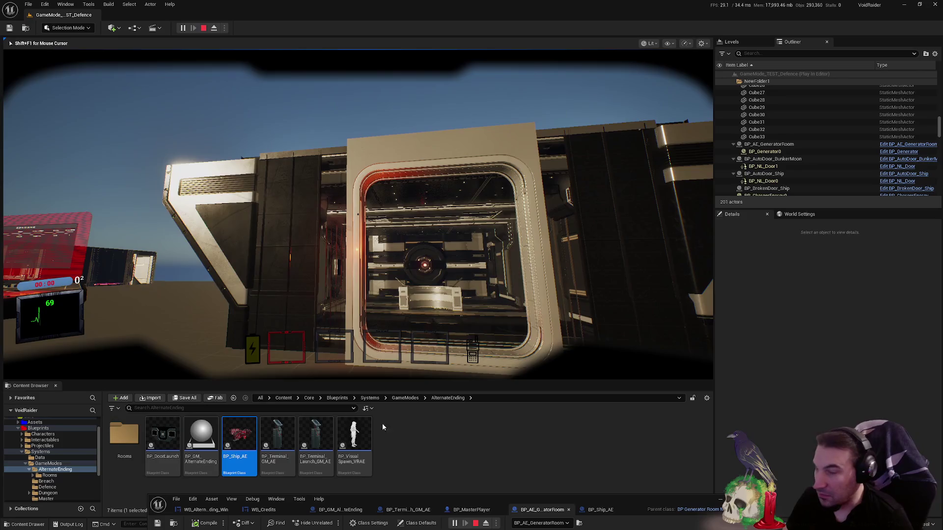
pyautogui.press('Escape')
pyautogui.click(651, 503)
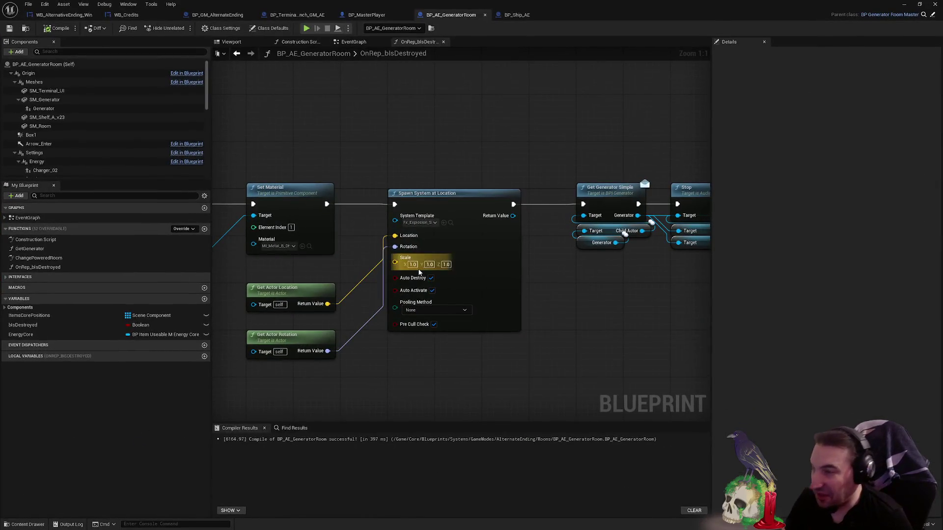
# - Switch the spawned System Template to Fx_Explosion_Nest, save the blueprint, and move its window aside
pyautogui.click(418, 224)
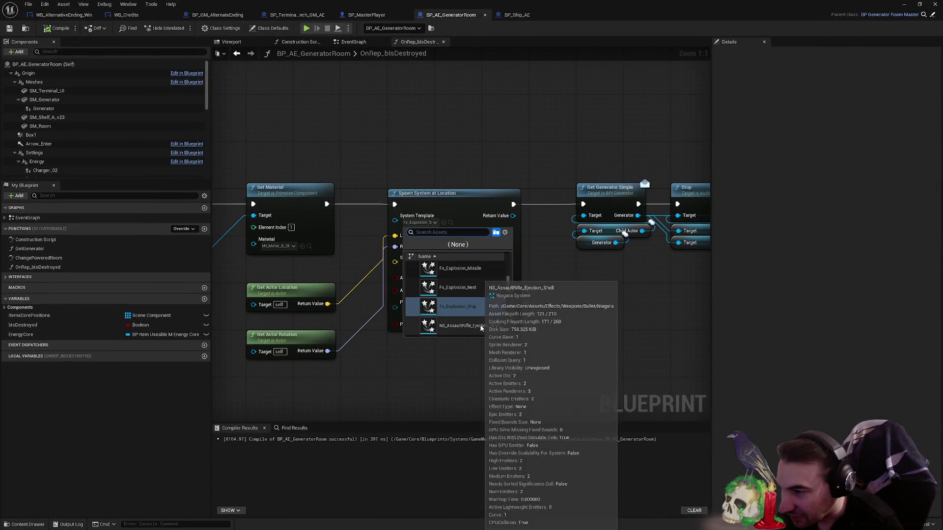
pyautogui.rightClick(485, 310)
pyautogui.click(483, 305)
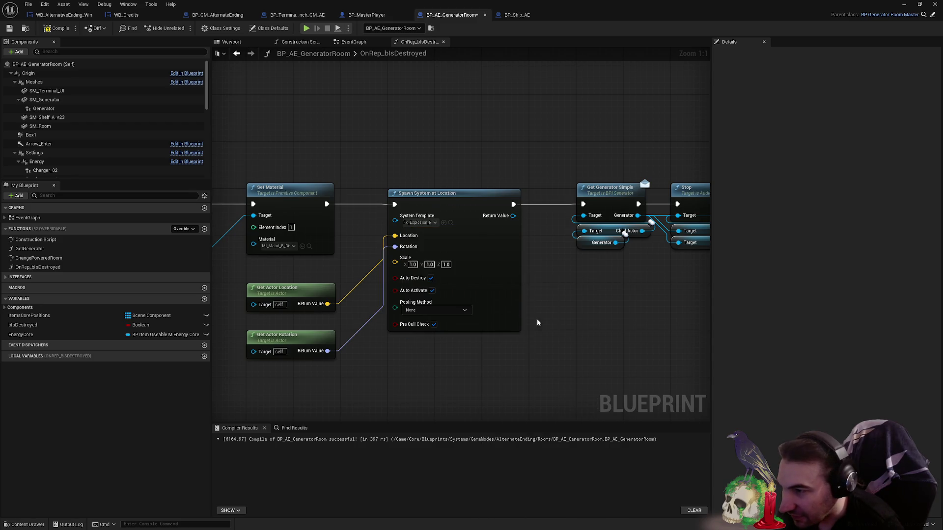
pyautogui.click(10, 28)
pyautogui.moveTo(629, 8); pyautogui.dragTo(423, 492)
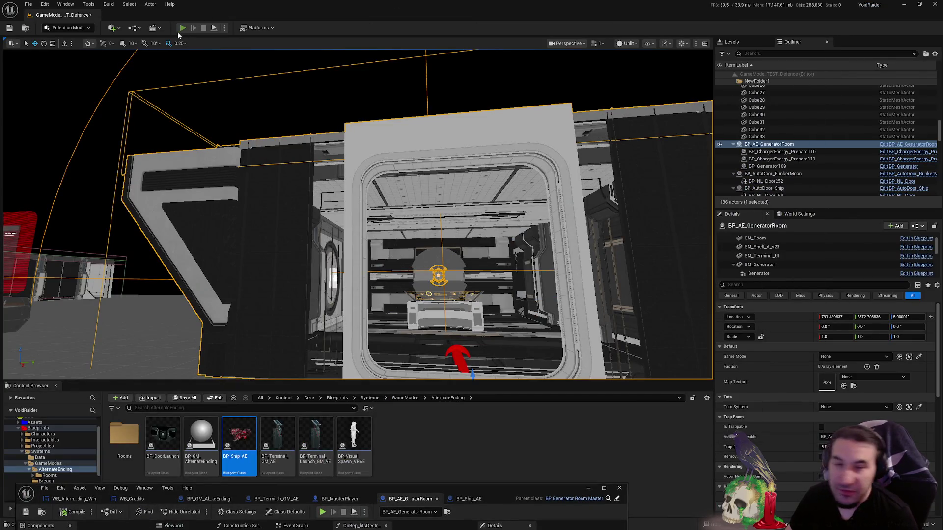
# - Start a new play-test, grab an item from the shelves, and carry it into the generator room
pyautogui.click(182, 28)
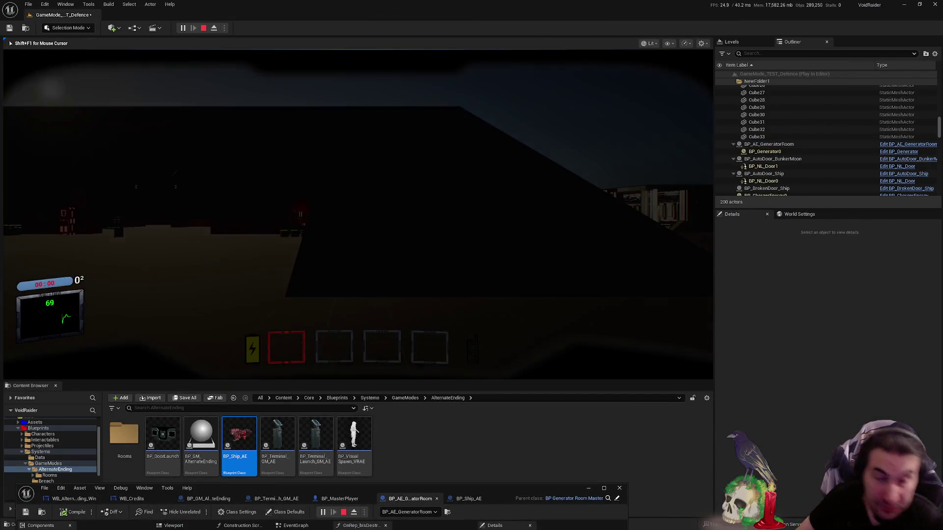
pyautogui.press('w')
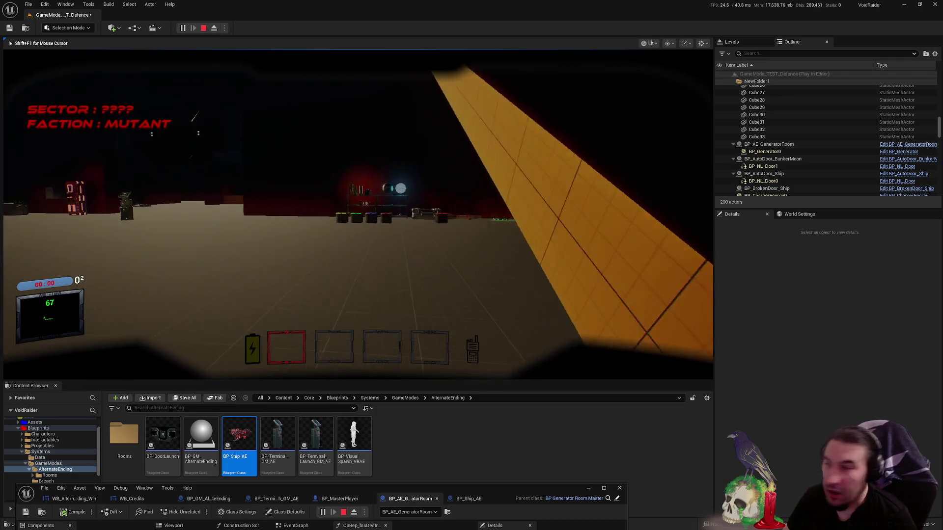
pyautogui.press('w')
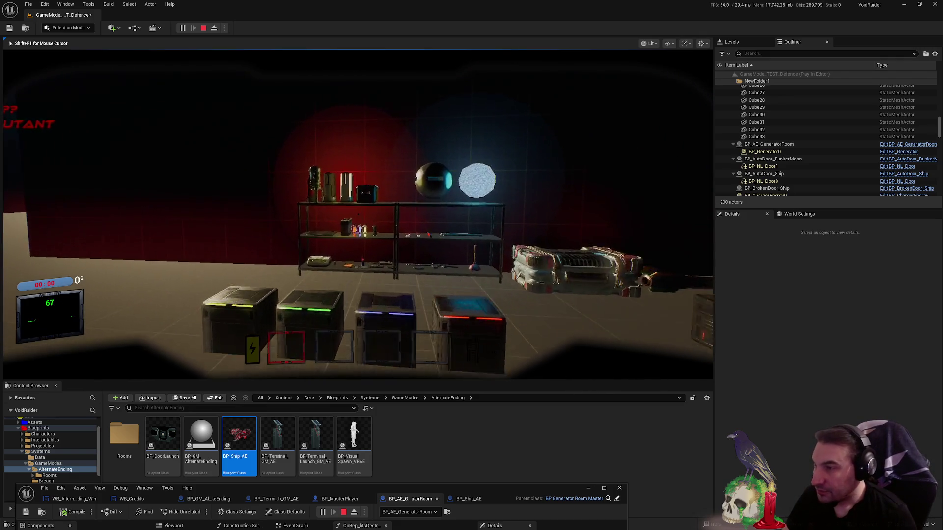
pyautogui.press('e')
pyautogui.press('w')
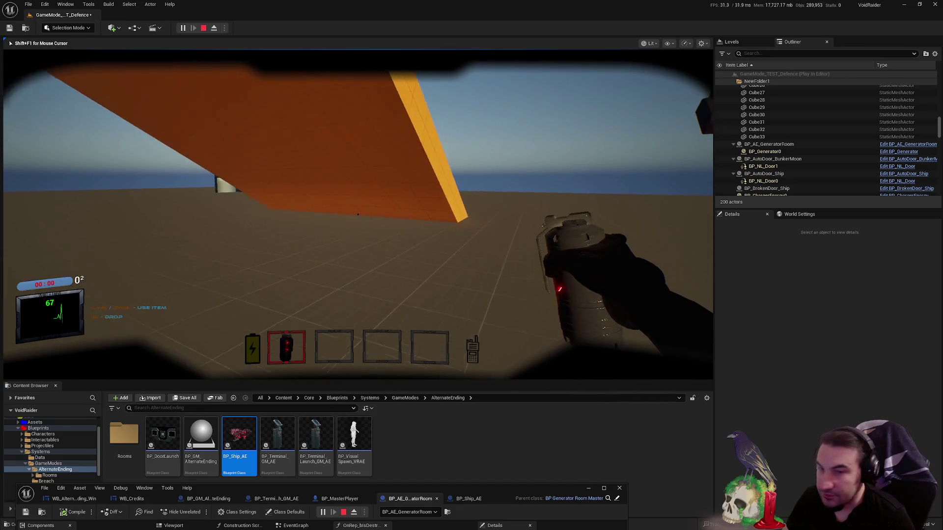
pyautogui.press('w')
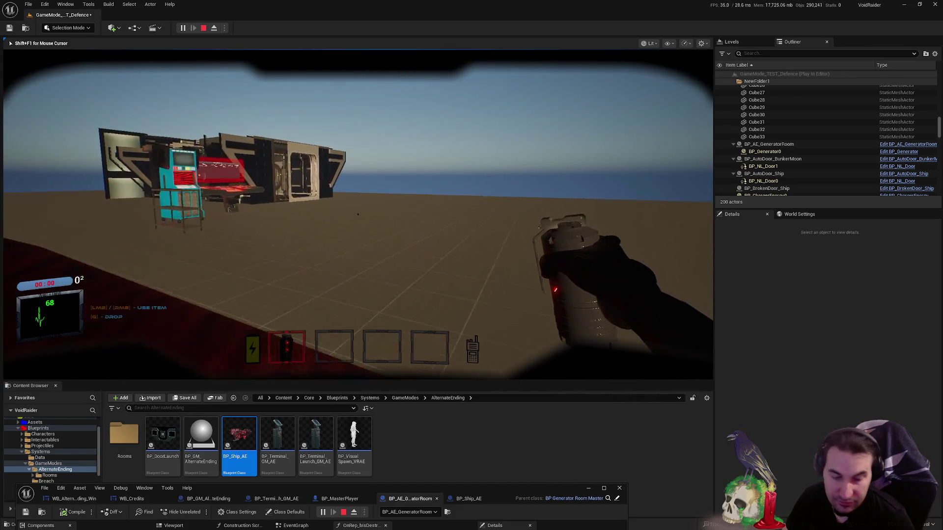
pyautogui.press('w')
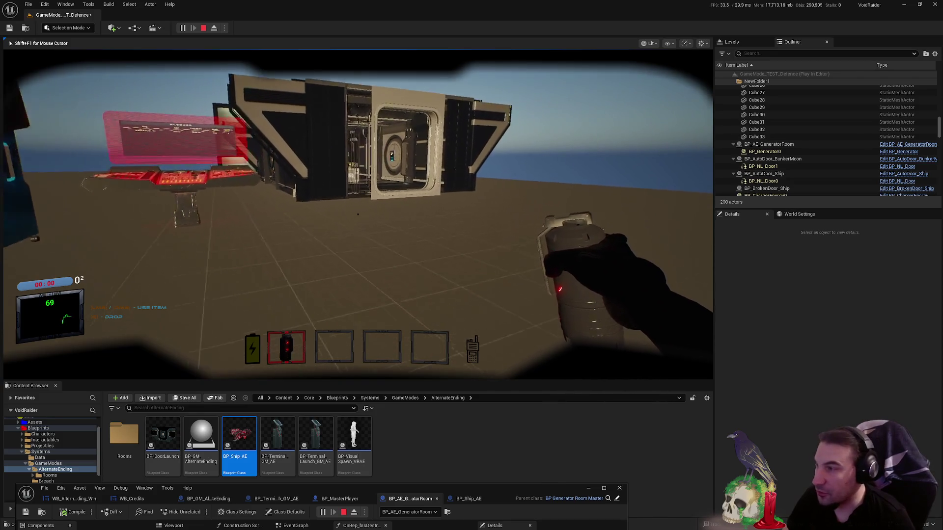
pyautogui.press('w')
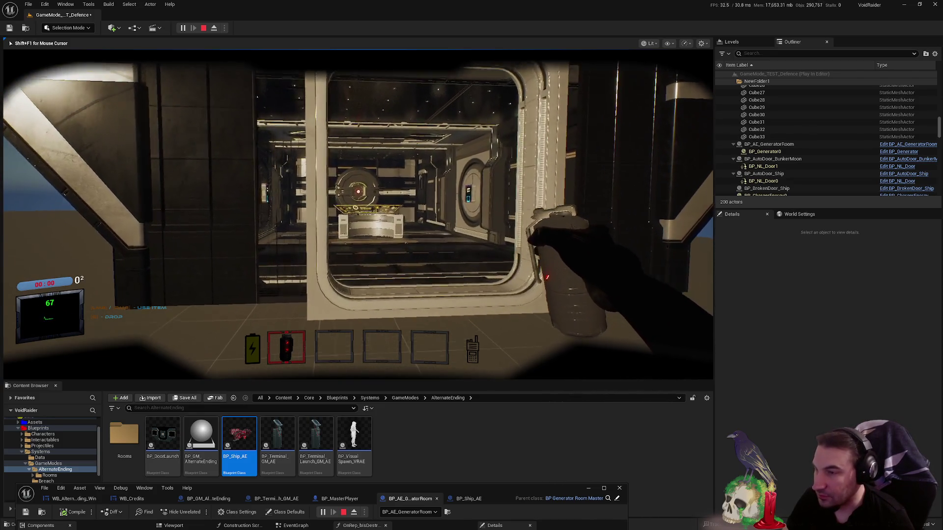
# - Hand the red item to the generator, watch the explosion, then stop and bring the blueprint window back
pyautogui.press('g')
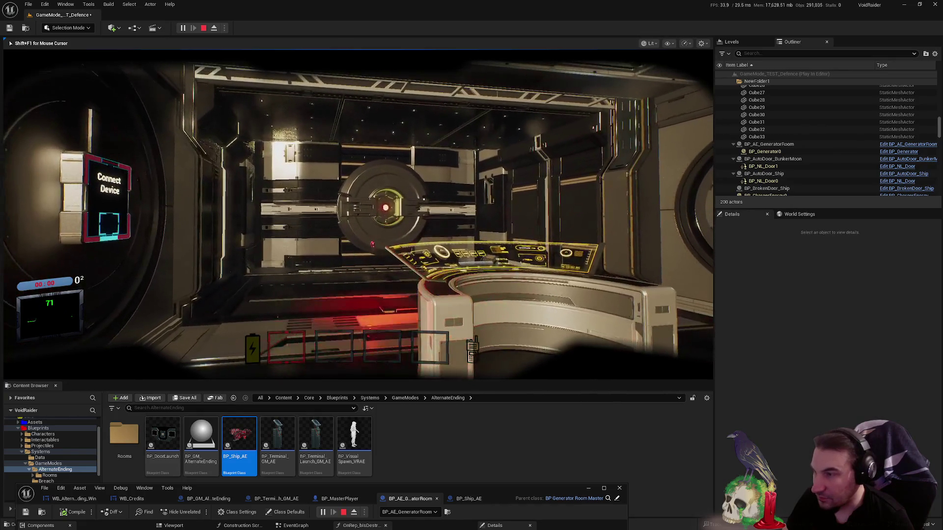
pyautogui.press('s')
pyautogui.press('w')
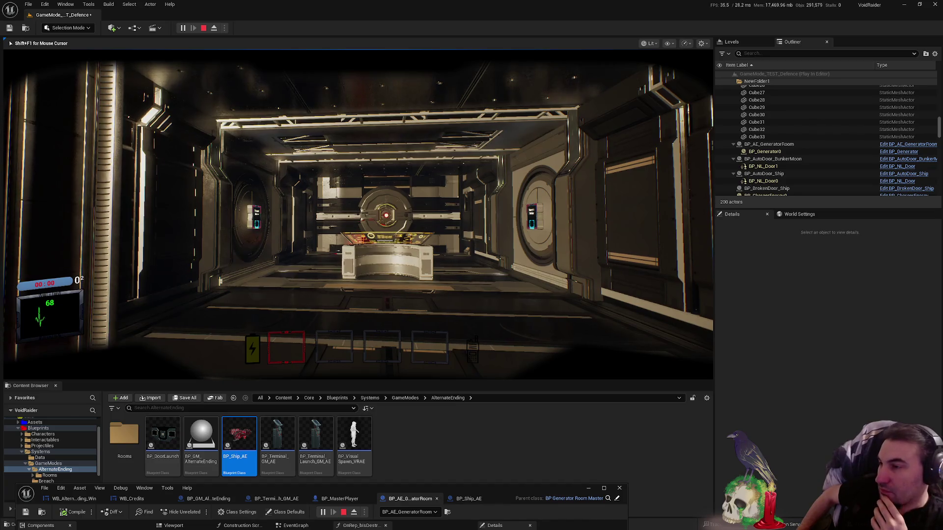
pyautogui.press('s')
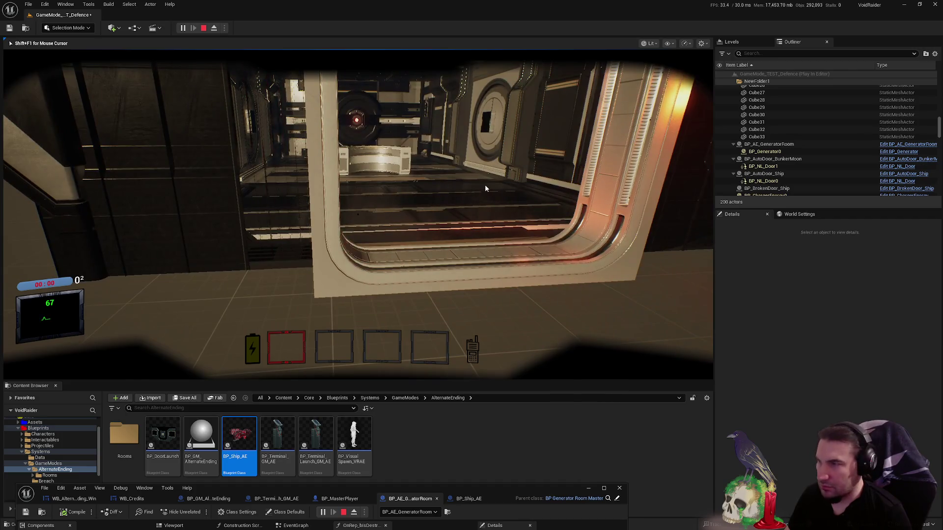
pyautogui.press('Escape')
pyautogui.moveTo(505, 489); pyautogui.dragTo(555, 248)
# - Paste the Child Actor and Generator getter nodes beside the Set Material nodes, then restore the editor window
pyautogui.doubleClick(552, 249)
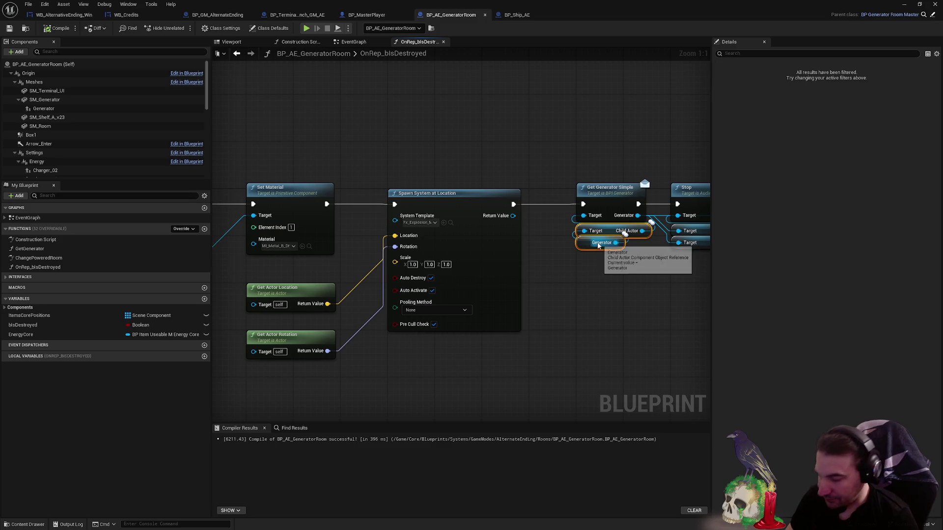
pyautogui.moveTo(602, 248); pyautogui.dragTo(771, 177)
pyautogui.hotkey('ctrl', 'v')
pyautogui.moveTo(343, 280)
pyautogui.mouseDown()
pyautogui.moveTo(352, 268)
pyautogui.moveTo(422, 282)
pyautogui.moveTo(422, 233)
pyautogui.mouseUp()
pyautogui.press('Up')
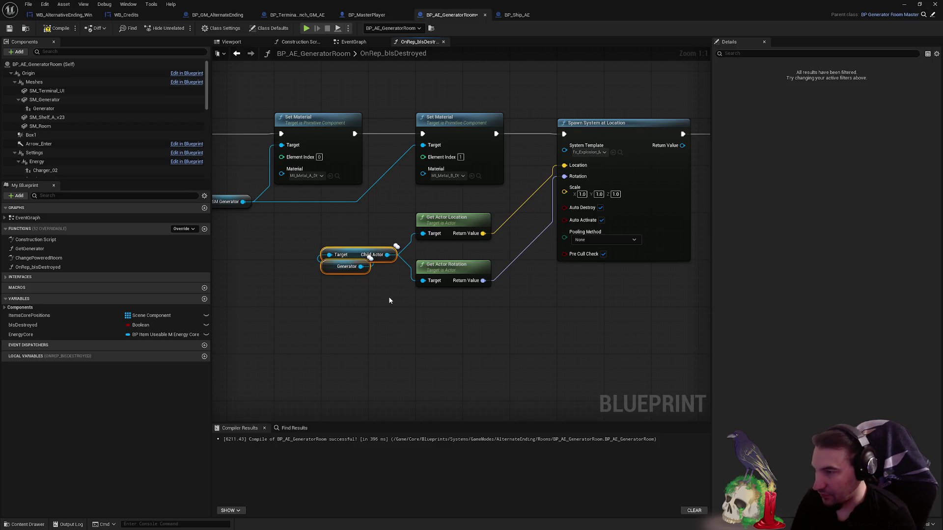
pyautogui.click(389, 301)
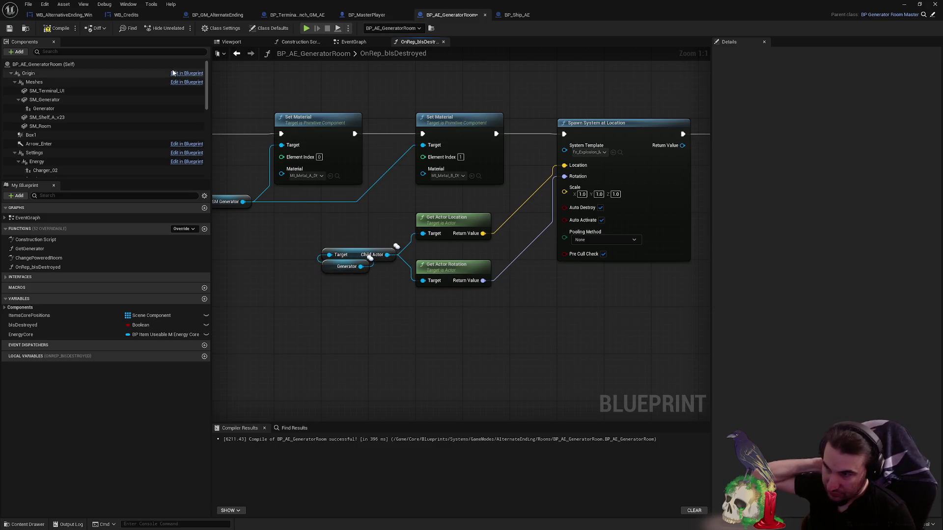
pyautogui.doubleClick(545, 3)
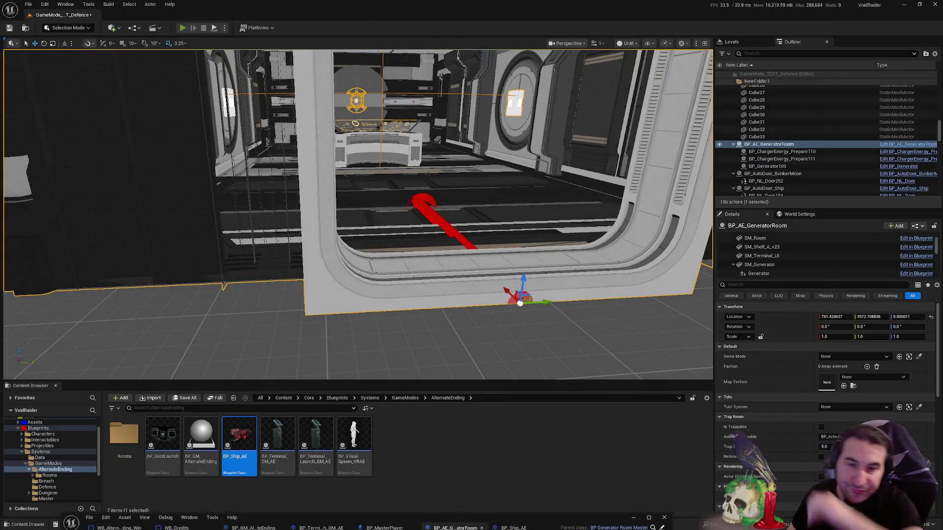
pyautogui.hotkey('alt', 'p')
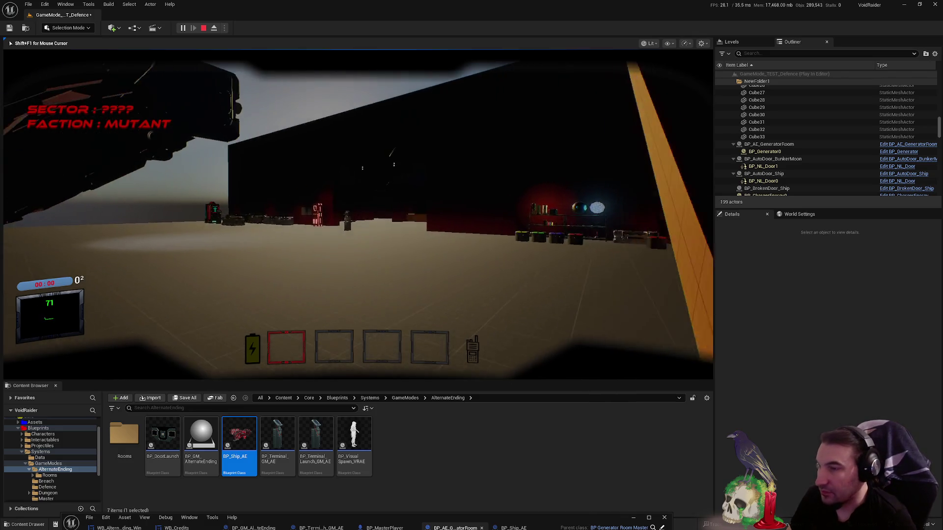
pyautogui.press('w')
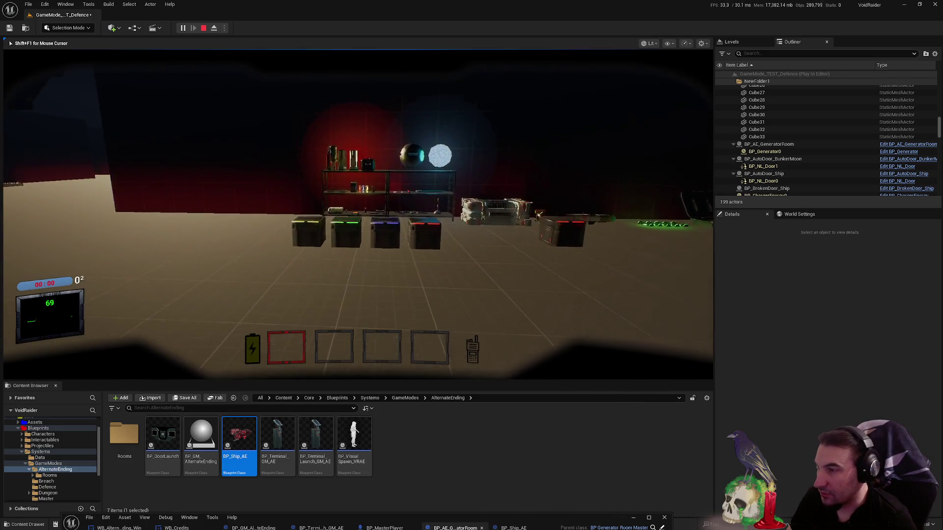
pyautogui.press('e')
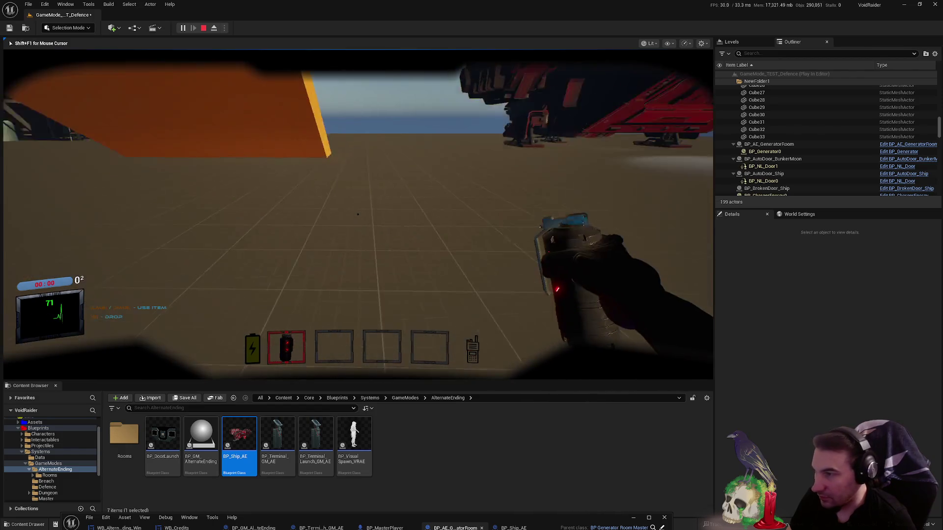
pyautogui.press('w')
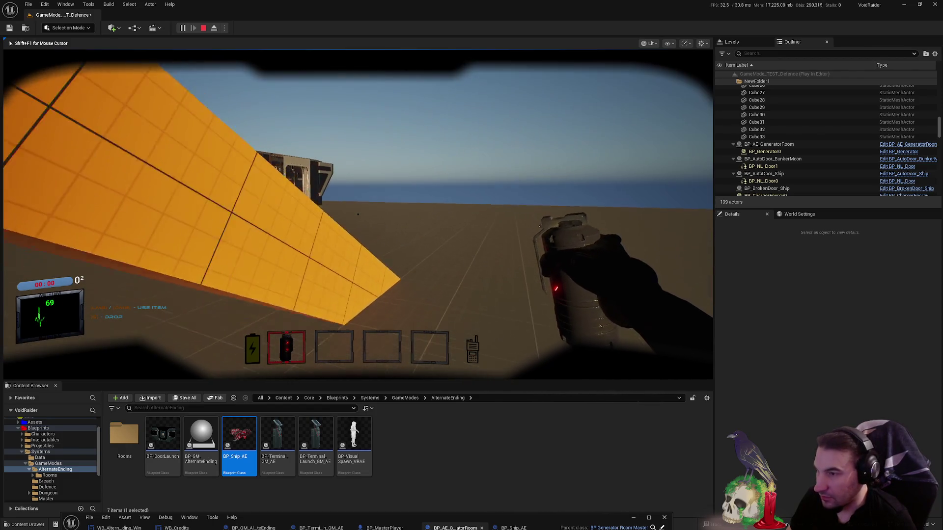
pyautogui.press('w')
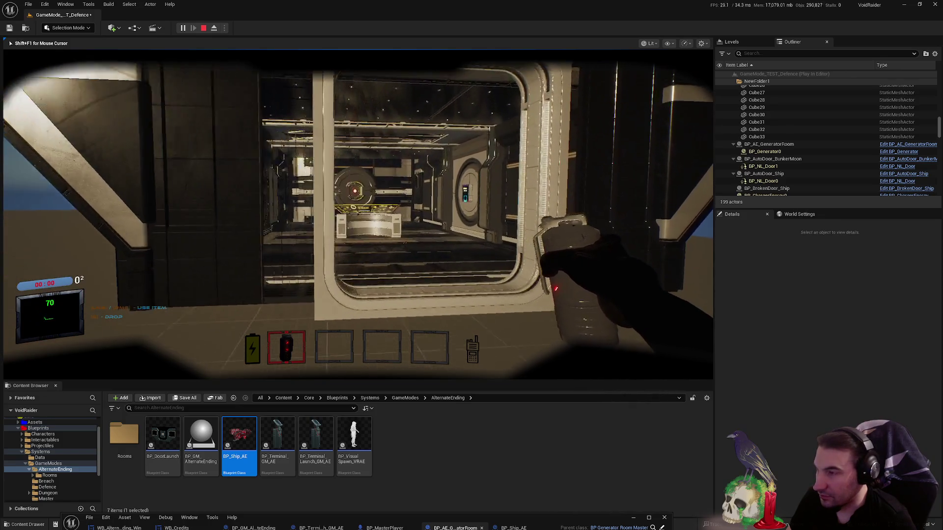
pyautogui.press('w')
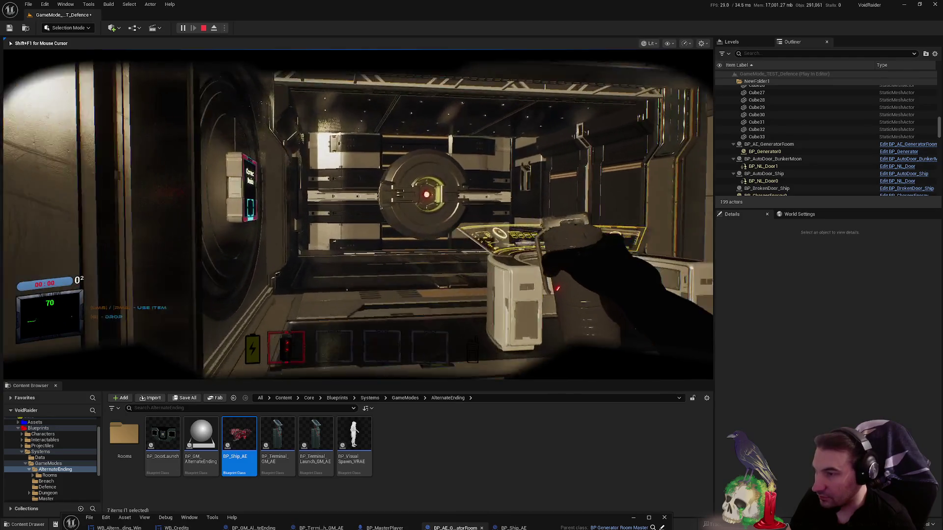
pyautogui.press('w')
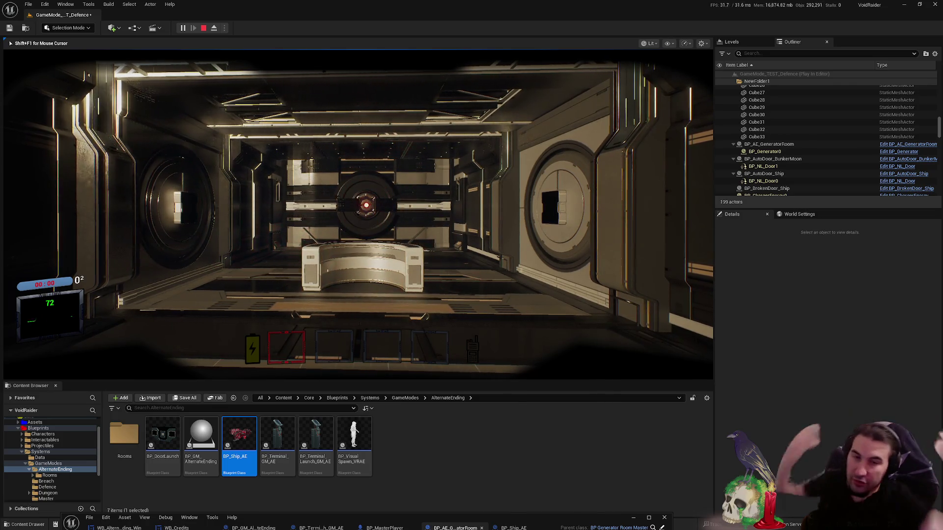
pyautogui.press('w')
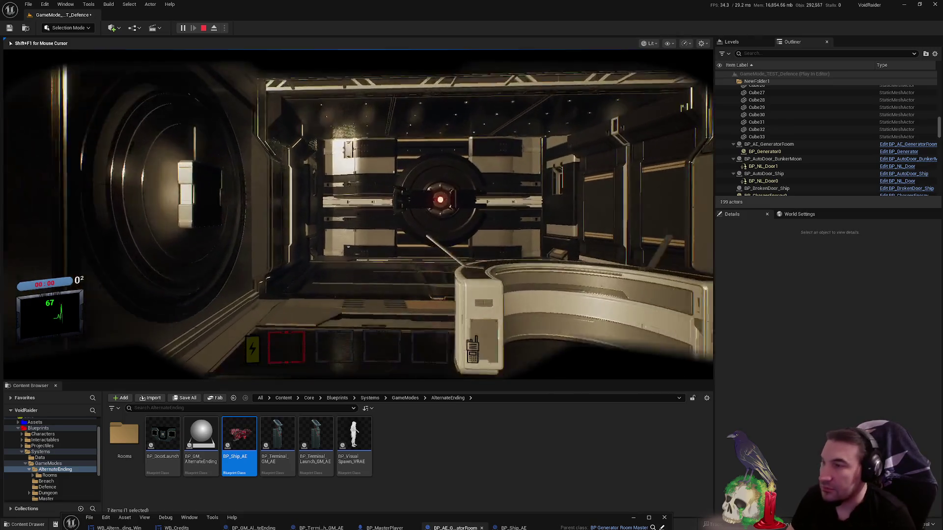
pyautogui.press('w')
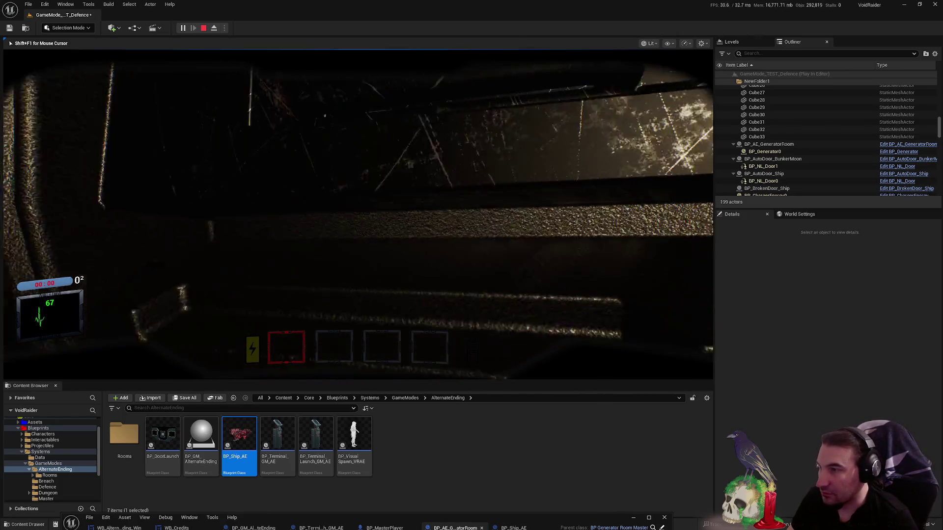
pyautogui.press('w')
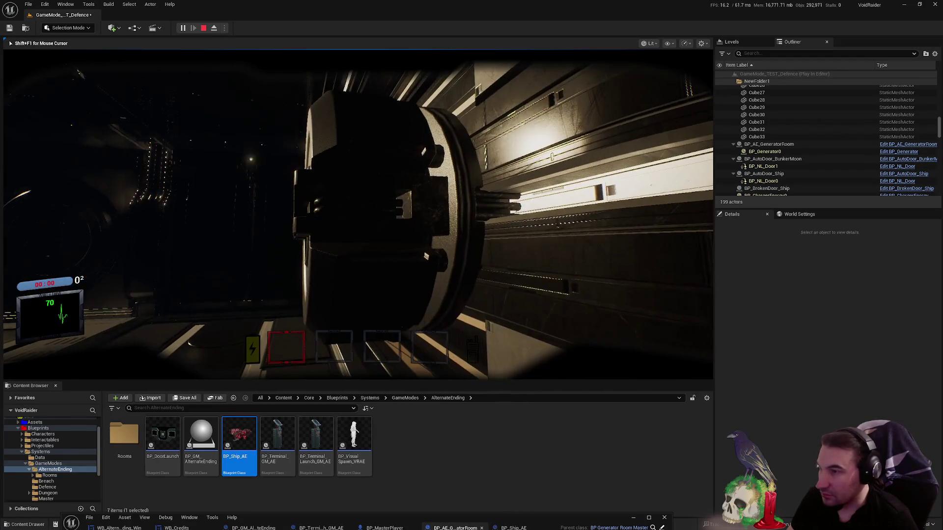
pyautogui.press('w')
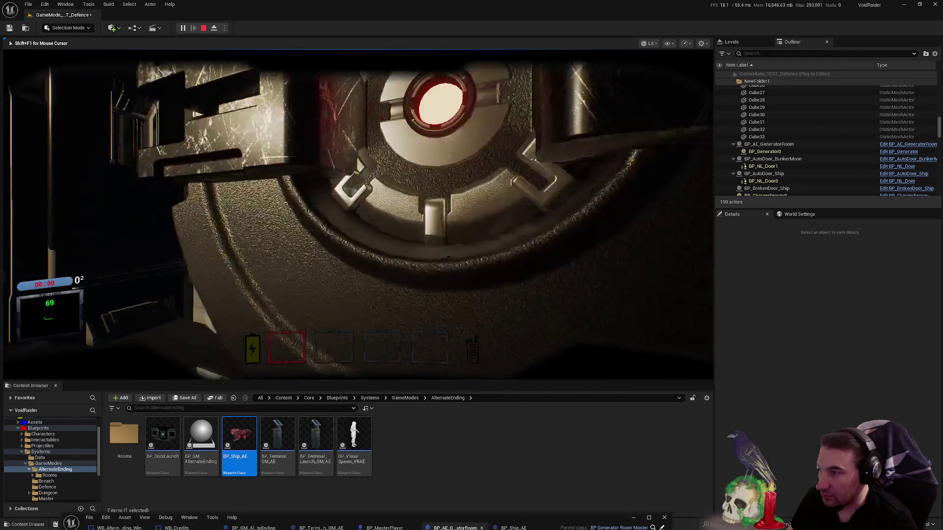
# - Stop the playtest, maximize the BP_AE_GeneratorRoom editor, review its graph, and save the blueprint
pyautogui.press('Escape')
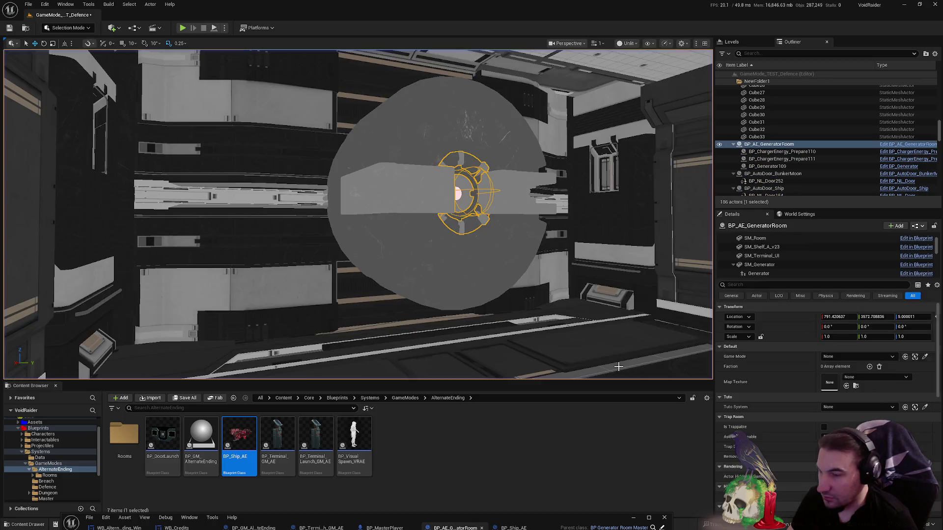
pyautogui.moveTo(509, 528)
pyautogui.mouseDown()
pyautogui.moveTo(580, 446)
pyautogui.moveTo(628, 232)
pyautogui.mouseUp()
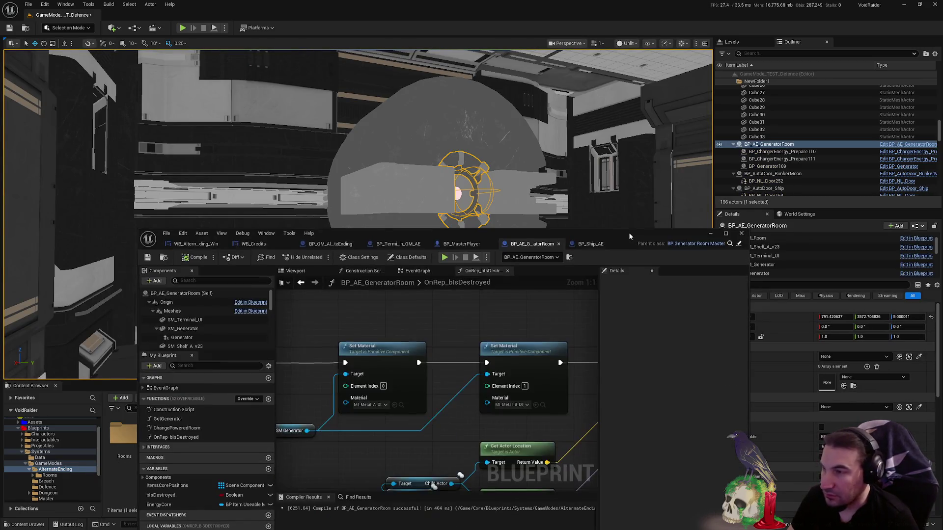
pyautogui.doubleClick(628, 231)
pyautogui.moveTo(535, 299)
pyautogui.mouseDown()
pyautogui.moveTo(306, 322)
pyautogui.moveTo(148, 314)
pyautogui.moveTo(295, 265)
pyautogui.mouseUp()
pyautogui.click(9, 28)
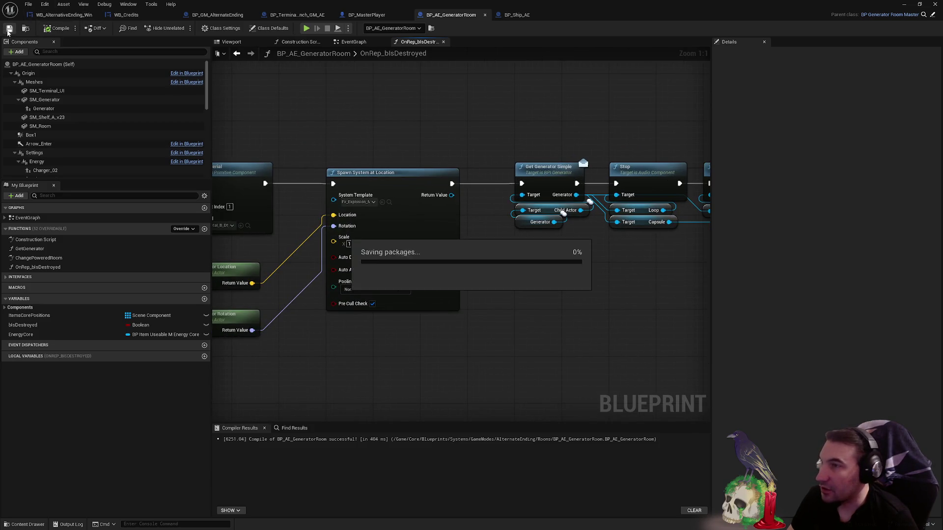
pyautogui.press('Home')
# - Review the OnRep_bIsDestroyed graph, then close the BP_MasterPlayer and BP_AE_GeneratorRoom tabs
pyautogui.click(301, 42)
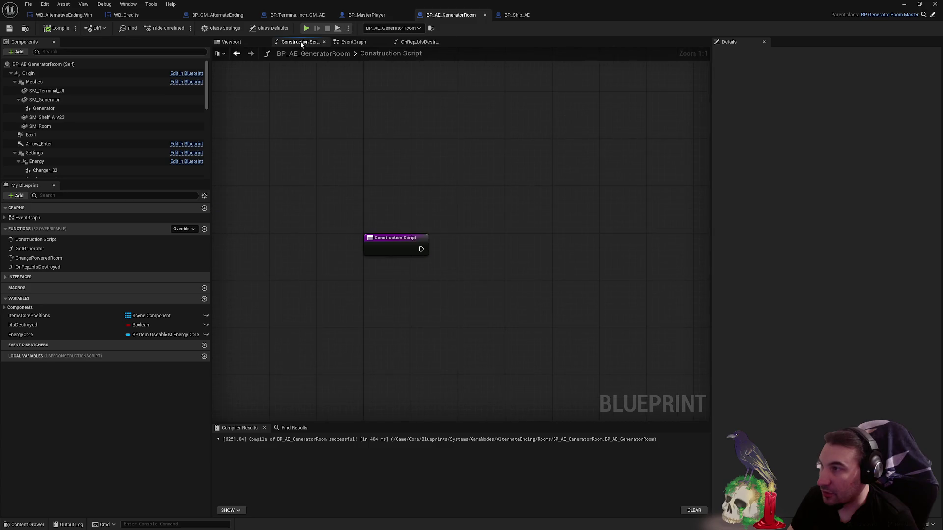
pyautogui.click(418, 42)
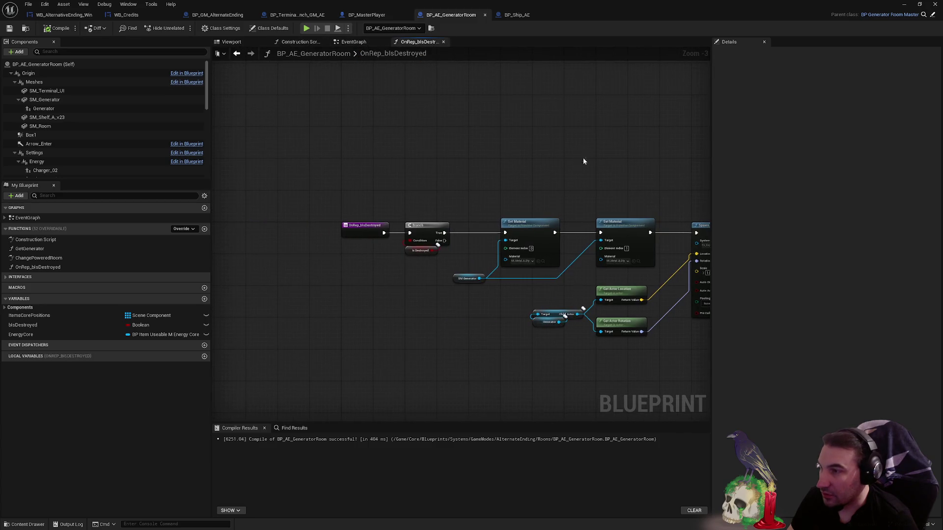
pyautogui.moveTo(430, 254); pyautogui.dragTo(427, 298)
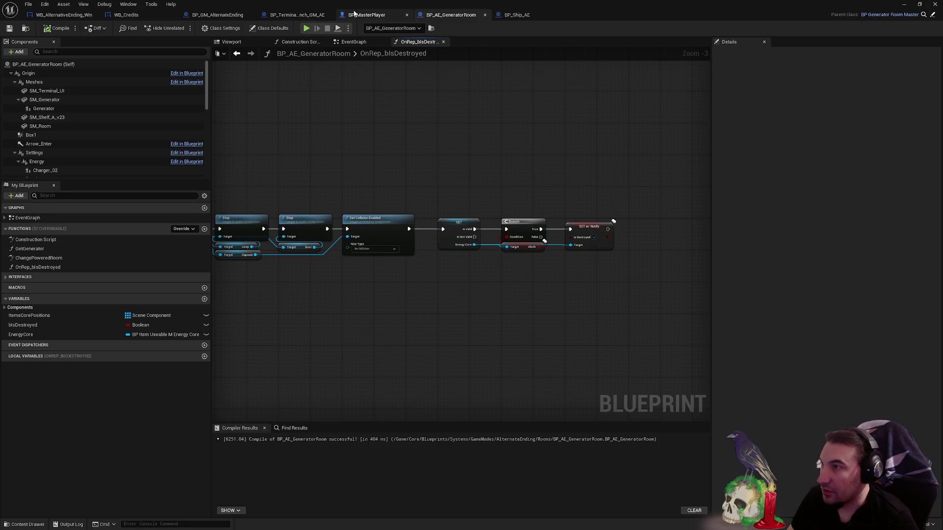
pyautogui.click(368, 14)
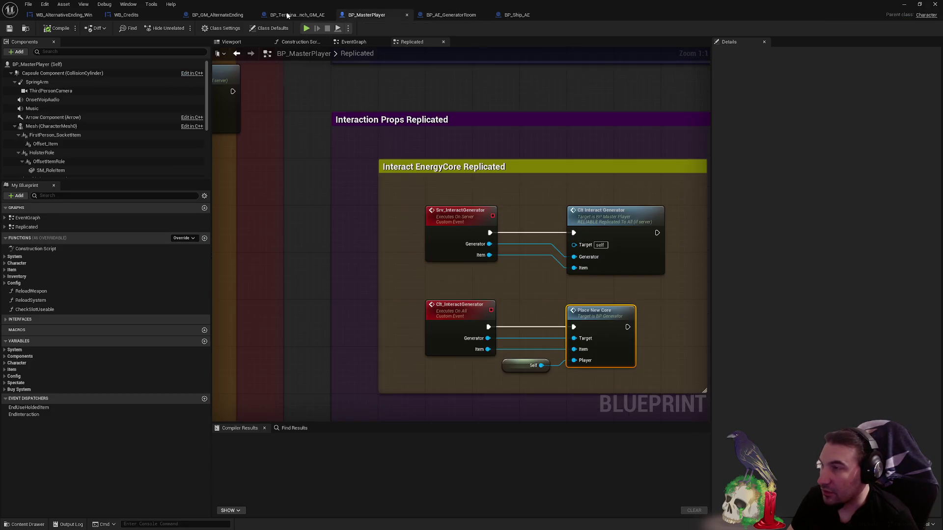
pyautogui.click(407, 16)
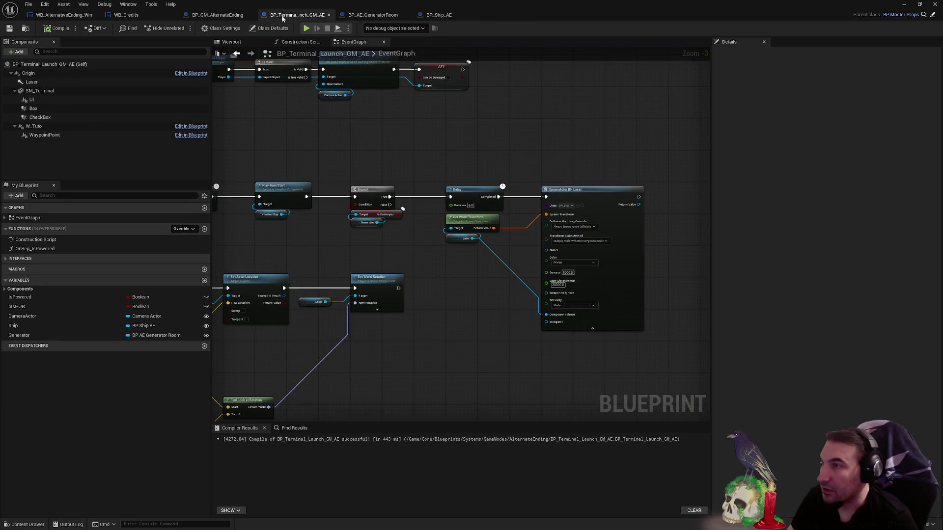
pyautogui.click(407, 16)
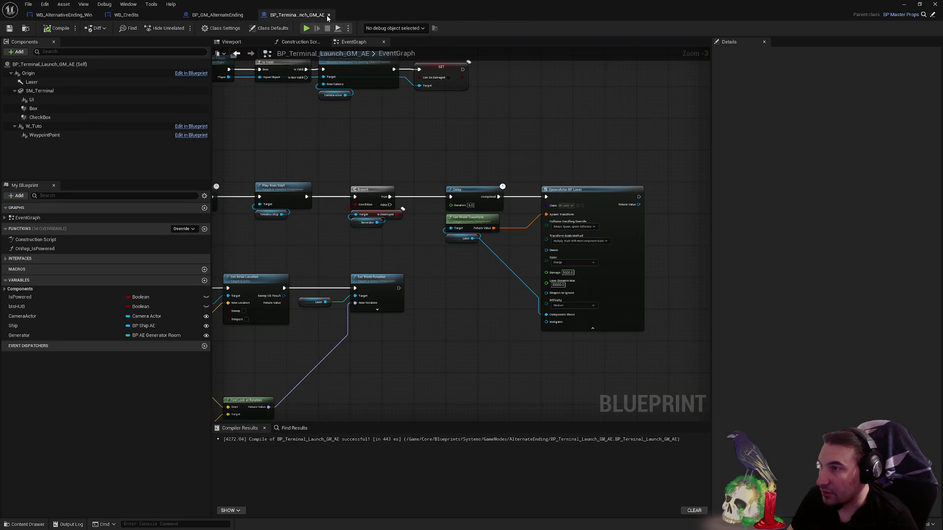
# - Close BP_Terminal_Launch_GM_AE, look over the WB_Credits graph, and close the Blueprint editor window
pyautogui.click(328, 15)
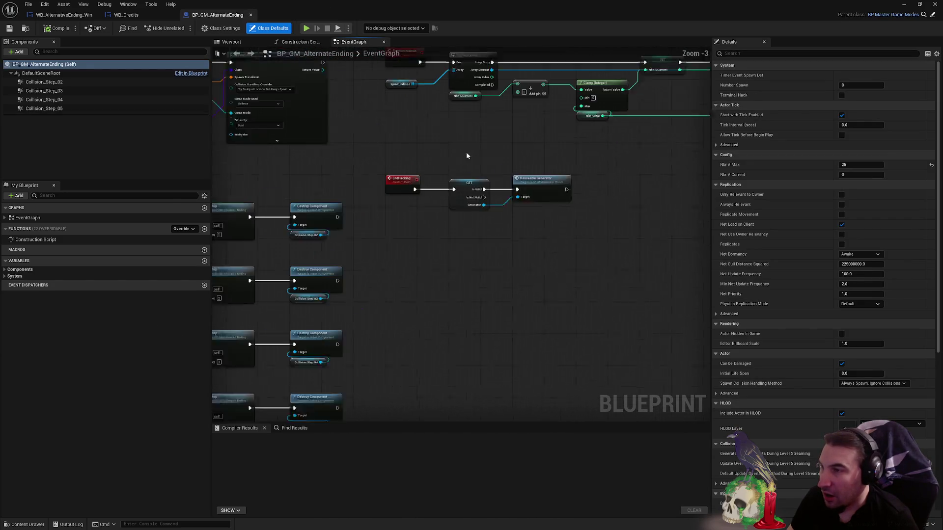
pyautogui.scroll(-1, 467, 155)
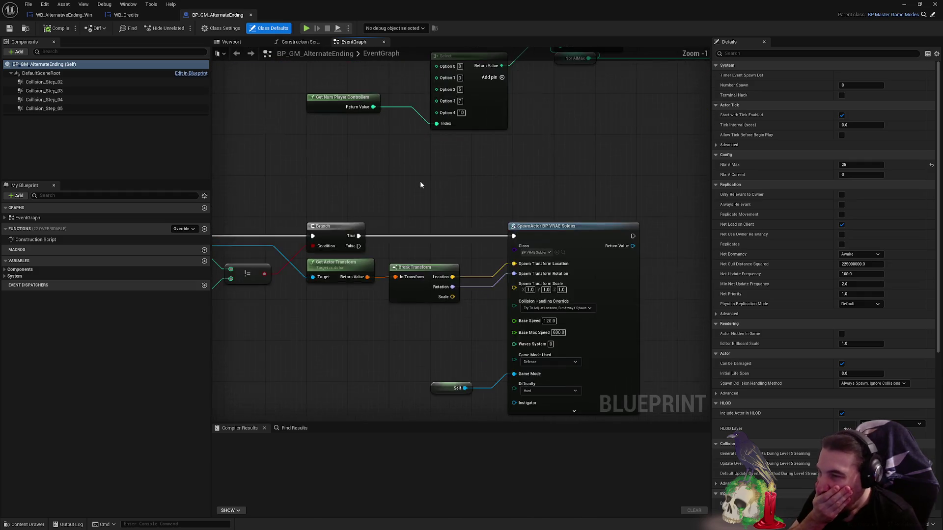
pyautogui.scroll(-2, 420, 180)
pyautogui.moveTo(255, 123); pyautogui.dragTo(365, 169)
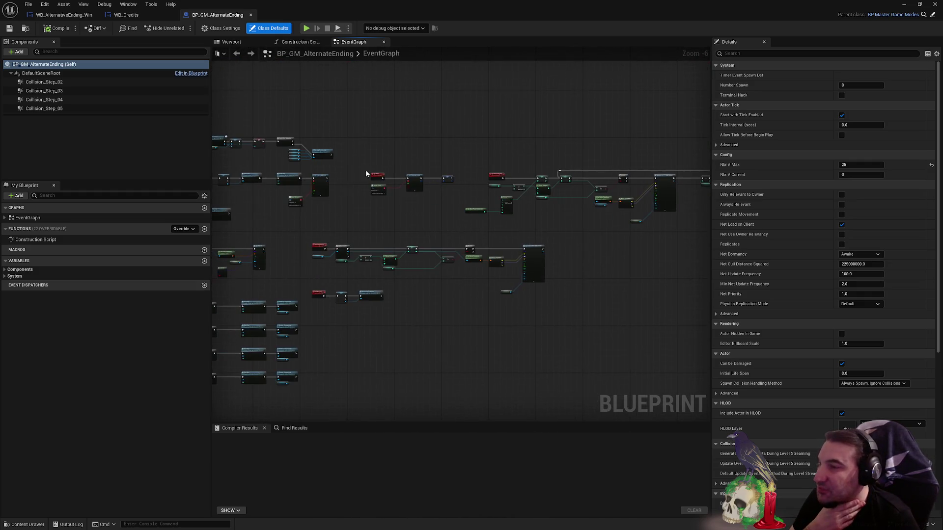
pyautogui.click(146, 15)
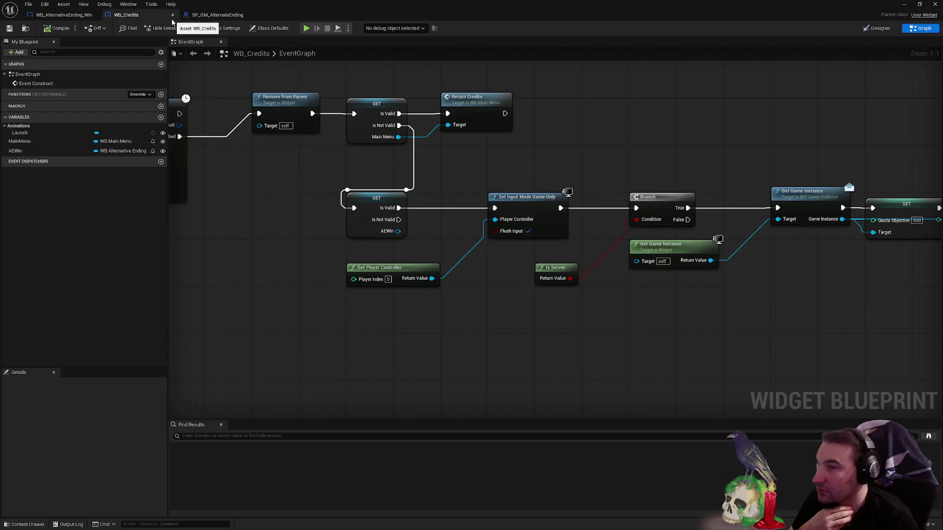
pyautogui.moveTo(604, 108)
pyautogui.mouseDown()
pyautogui.moveTo(457, 111)
pyautogui.moveTo(719, 148)
pyautogui.moveTo(771, 145)
pyautogui.mouseUp()
pyautogui.click(68, 14)
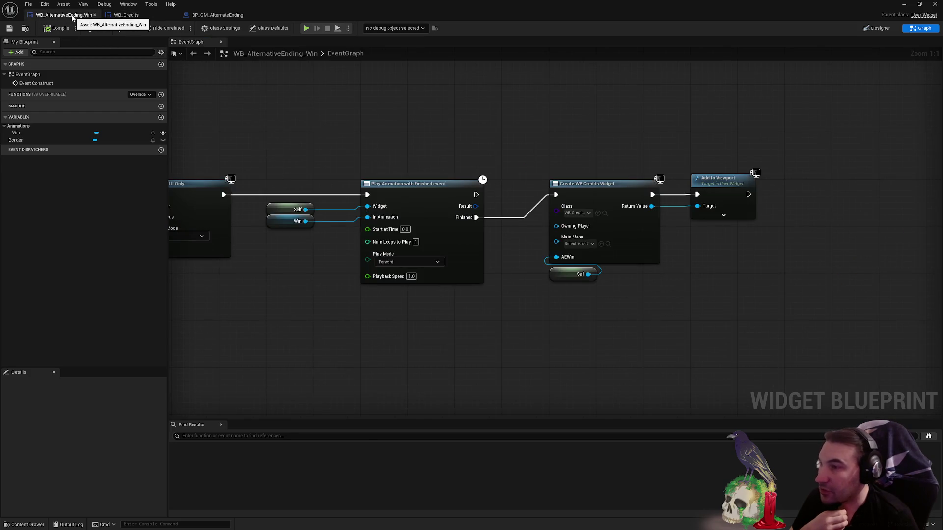
pyautogui.click(935, 5)
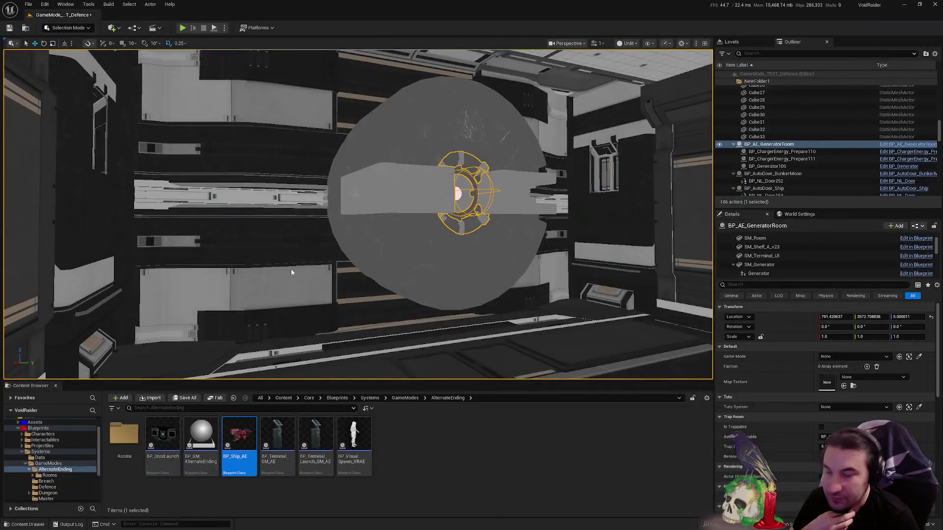
# - Save all pending level content, then open the Windows Start menu
pyautogui.click(173, 401)
pyautogui.click(540, 350)
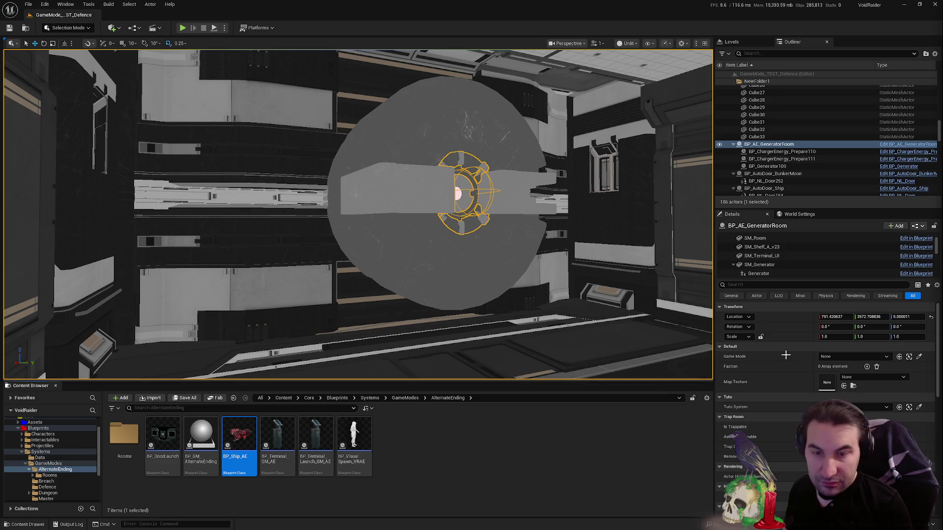
pyautogui.press('super')
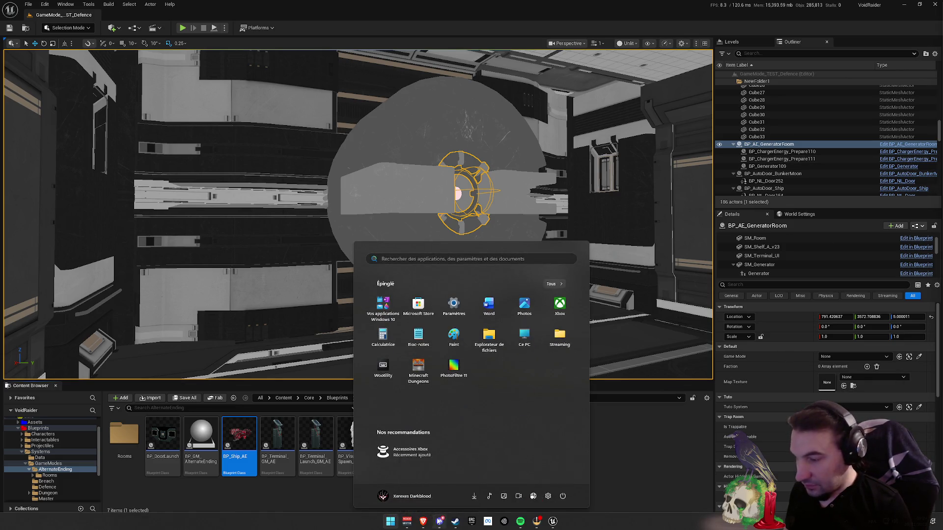
# - Close the Start menu, reopen it briefly, then dismiss it to return to the editor
pyautogui.press('super')
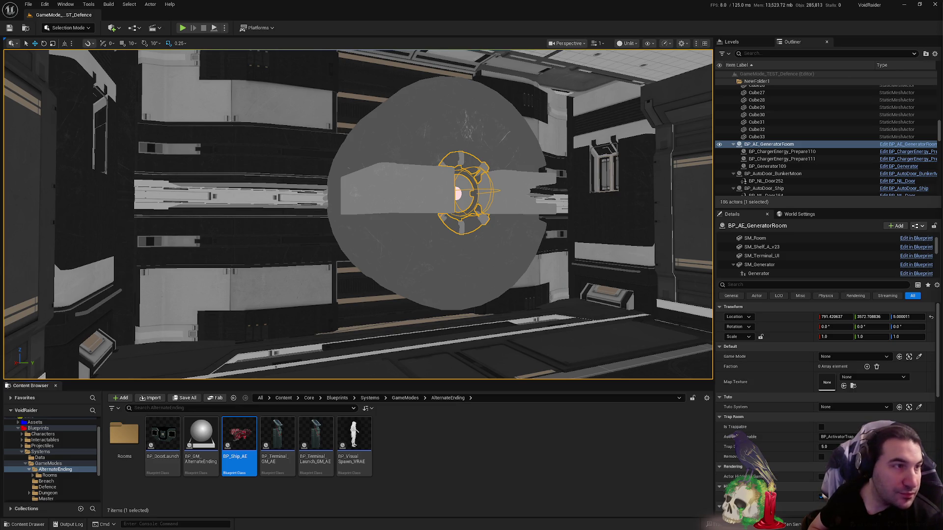
pyautogui.press('super')
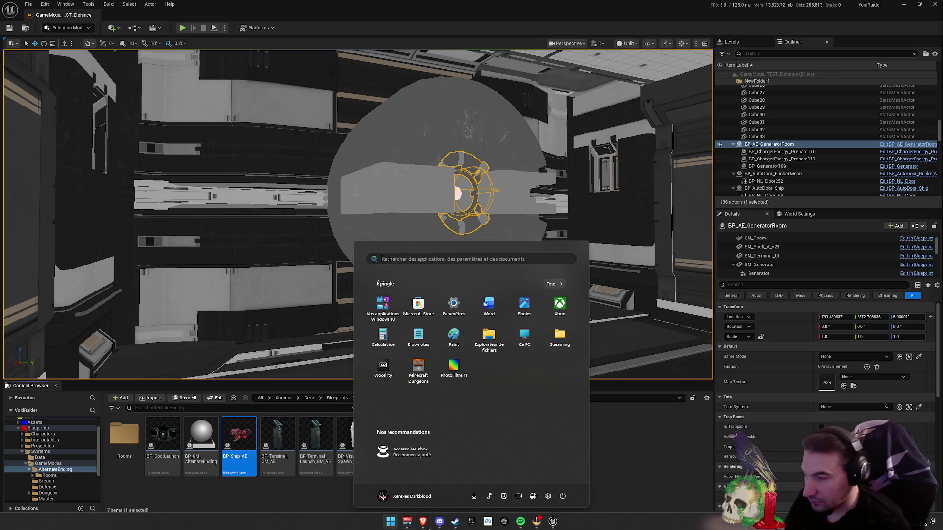
pyautogui.moveTo(537, 521)
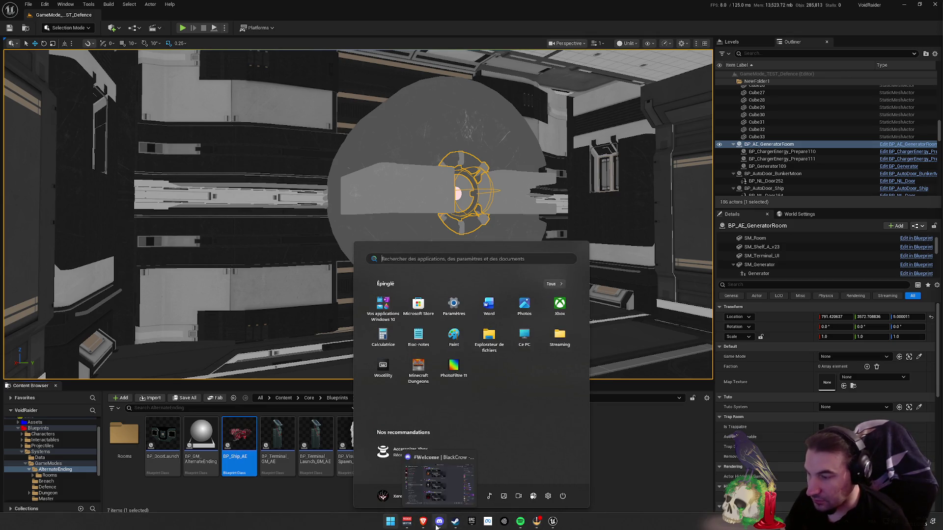
pyautogui.press('super')
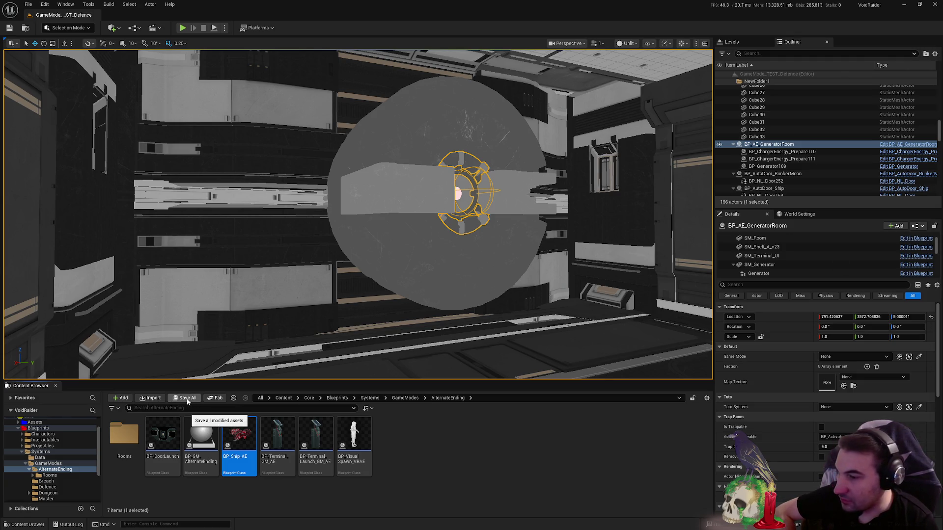
# - Restore the editor to a window, open the Outils tools folder, select GitHub Desktop, then minimize it
pyautogui.moveTo(474, 9)
pyautogui.mouseDown()
pyautogui.moveTo(493, 55)
pyautogui.moveTo(529, 61)
pyautogui.mouseUp()
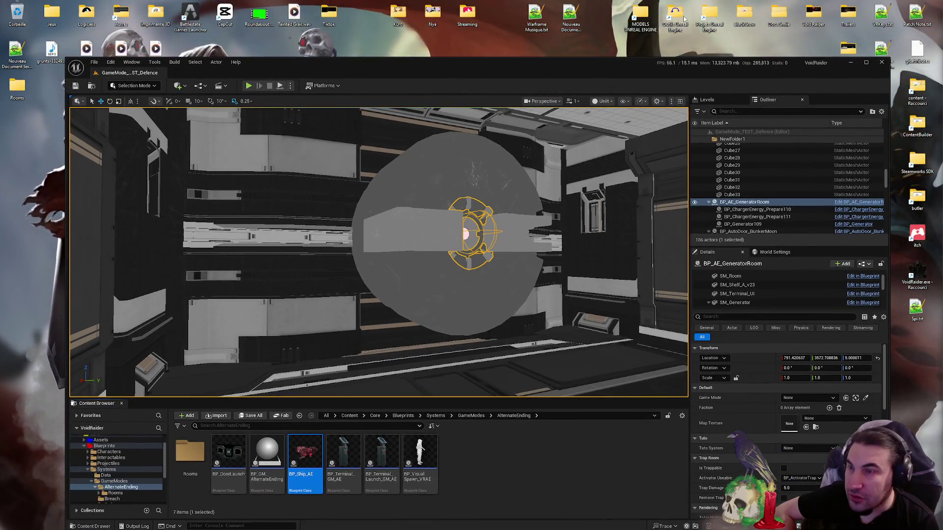
pyautogui.doubleClick(675, 16)
pyautogui.doubleClick(163, 331)
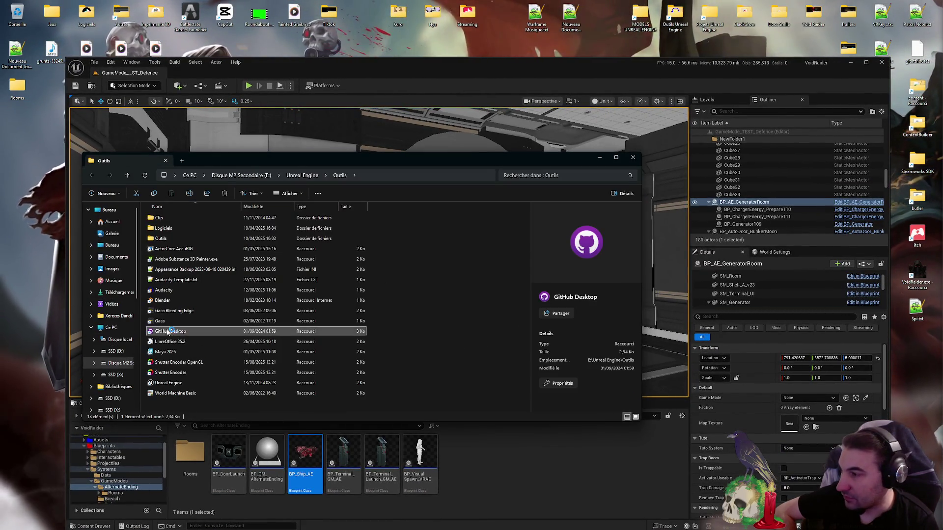
pyautogui.click(599, 158)
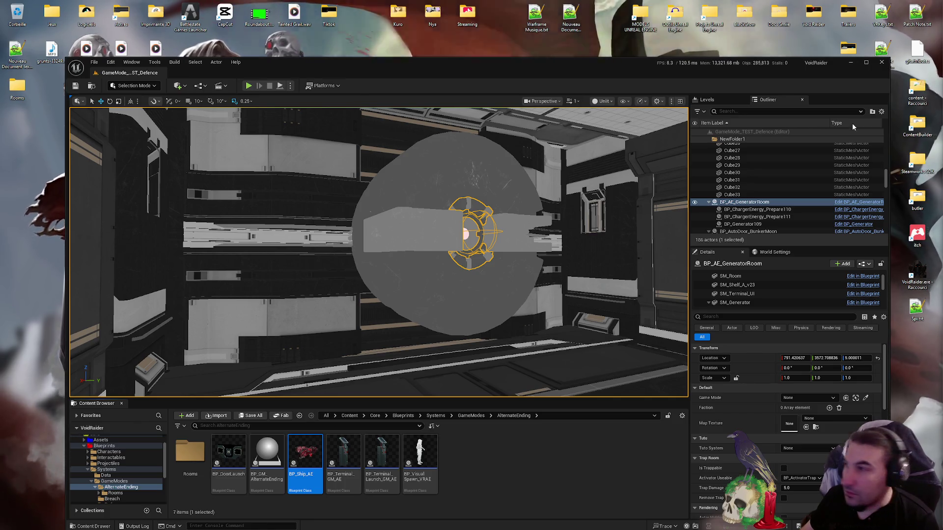
# - Restore the editor to a smaller window and open the desktop's Streaming folder
pyautogui.moveTo(487, 68); pyautogui.dragTo(488, 43)
pyautogui.doubleClick(488, 43)
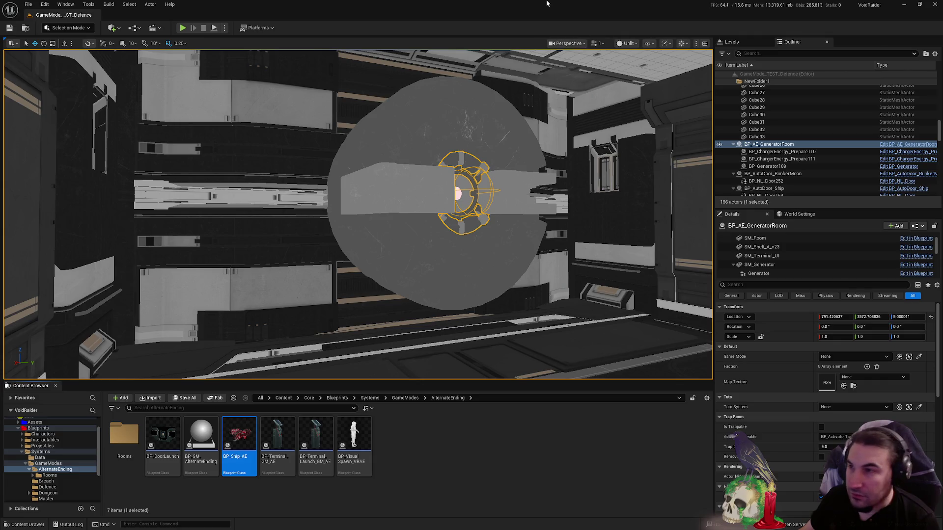
pyautogui.moveTo(546, 3); pyautogui.dragTo(465, 58)
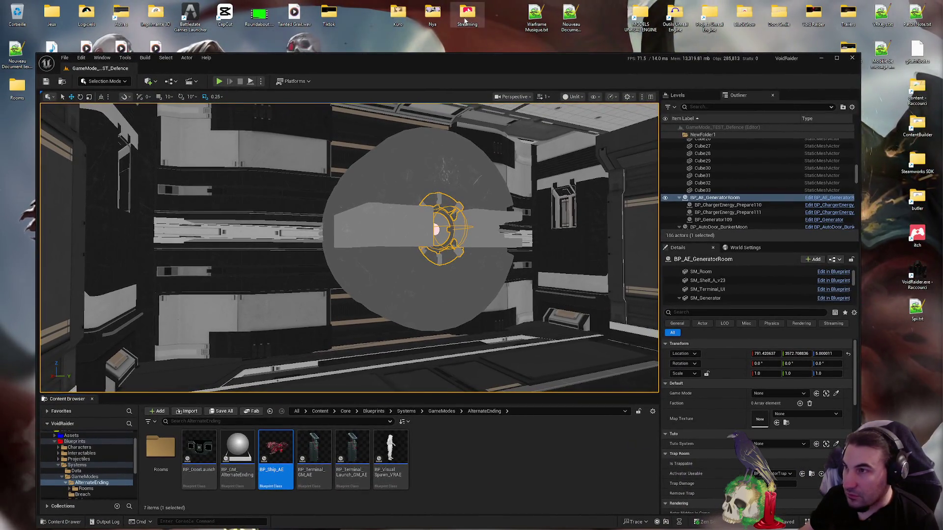
pyautogui.click(465, 18)
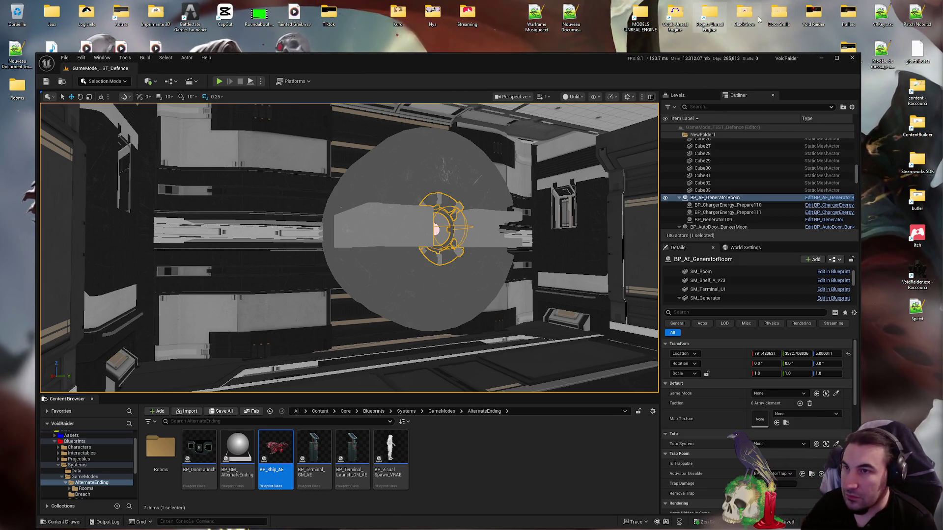
pyautogui.doubleClick(464, 15)
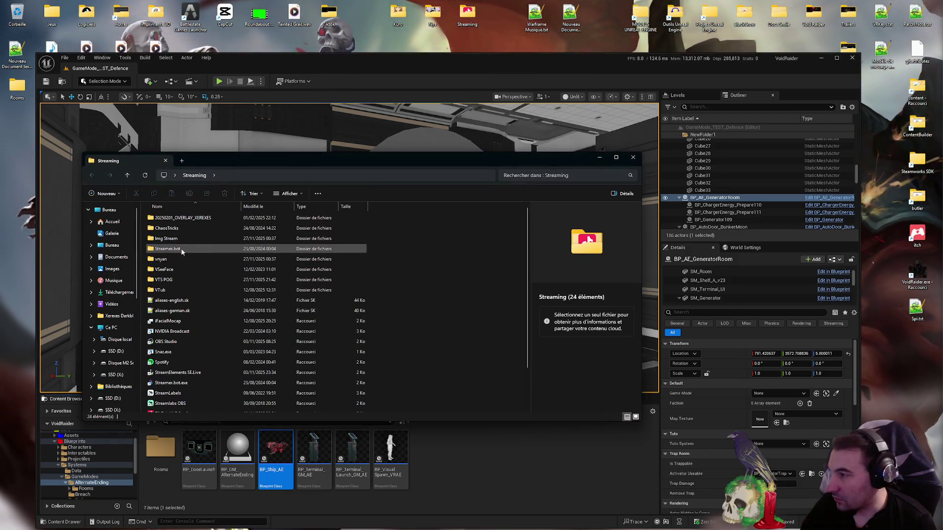
# - Minimize the Streaming folder window and push the media player off the screen's right edge
pyautogui.click(599, 158)
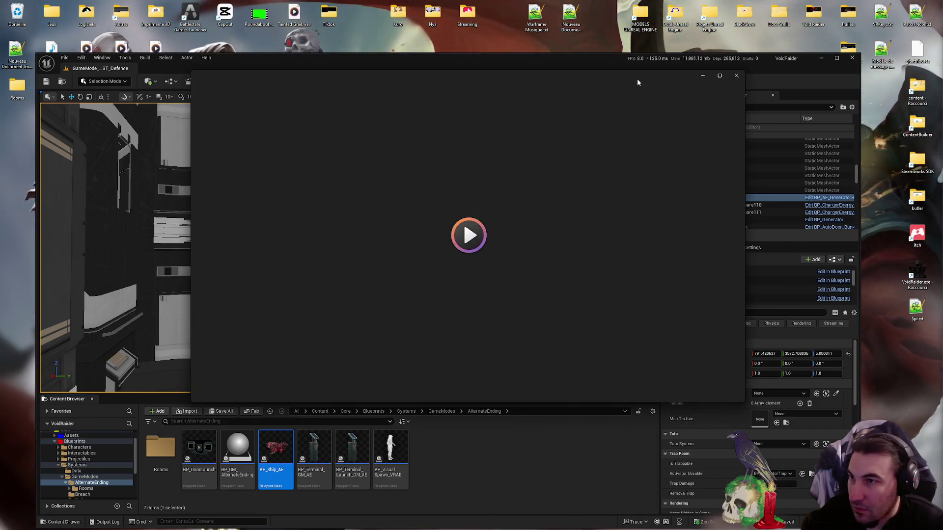
pyautogui.moveTo(637, 78); pyautogui.dragTo(890, 87)
pyautogui.moveTo(677, 89); pyautogui.dragTo(942, 89)
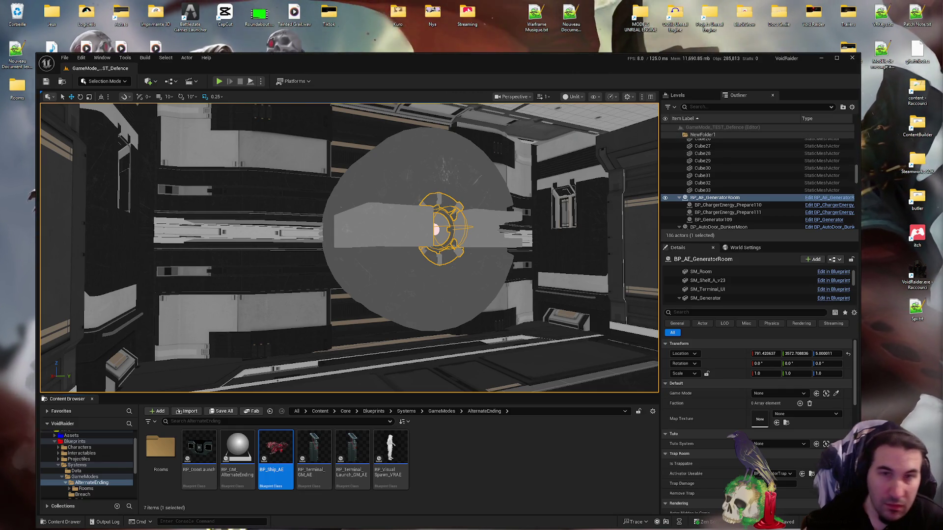
# - Start a screen snip and return the editor to full screen
pyautogui.press('super+shift+s')
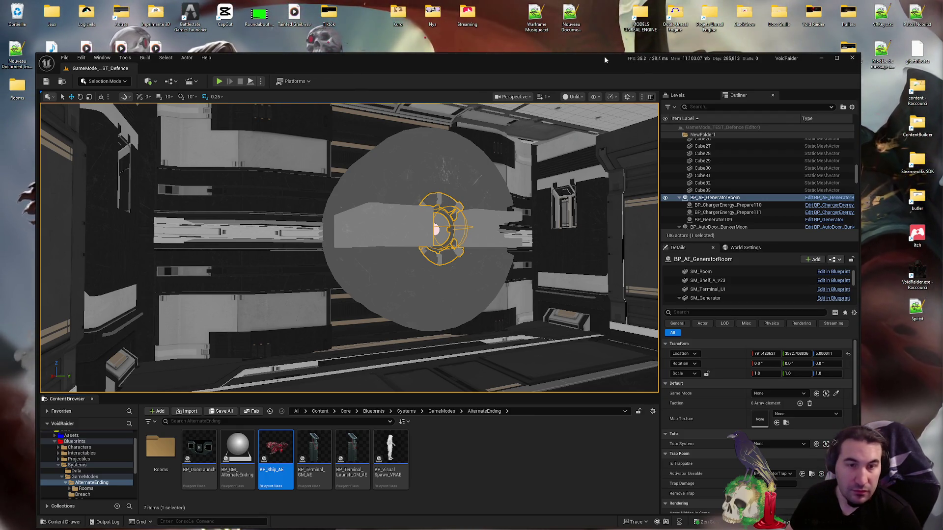
pyautogui.doubleClick(494, 63)
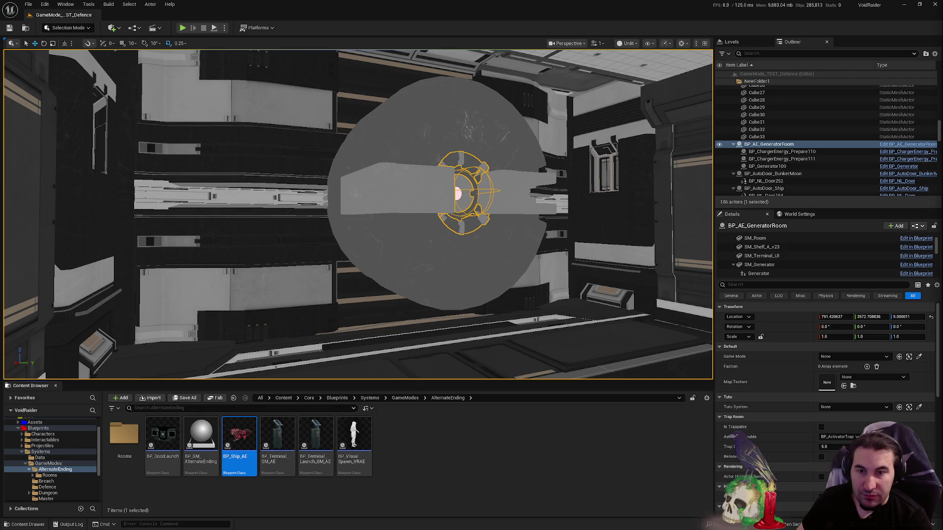
# - Toggle the Start menu, then restore the editor to a smaller window over the desktop
pyautogui.press('super')
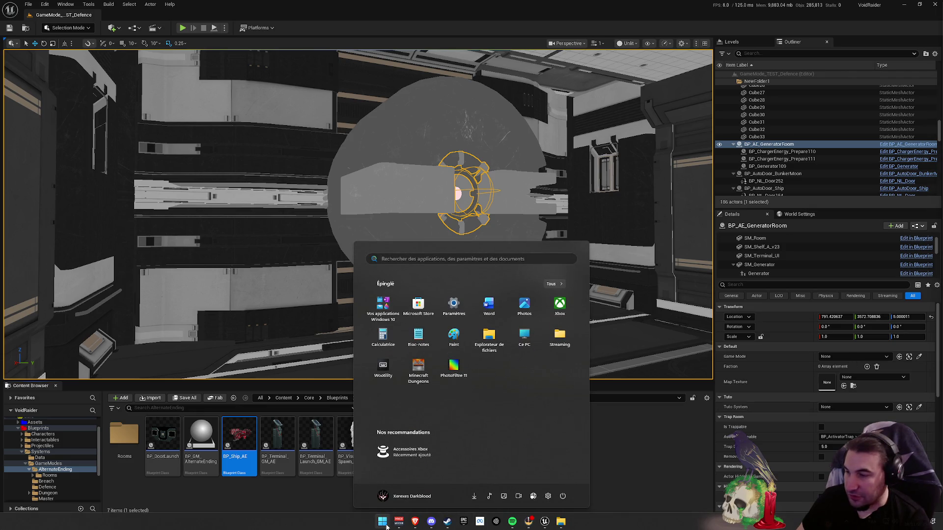
pyautogui.press('super')
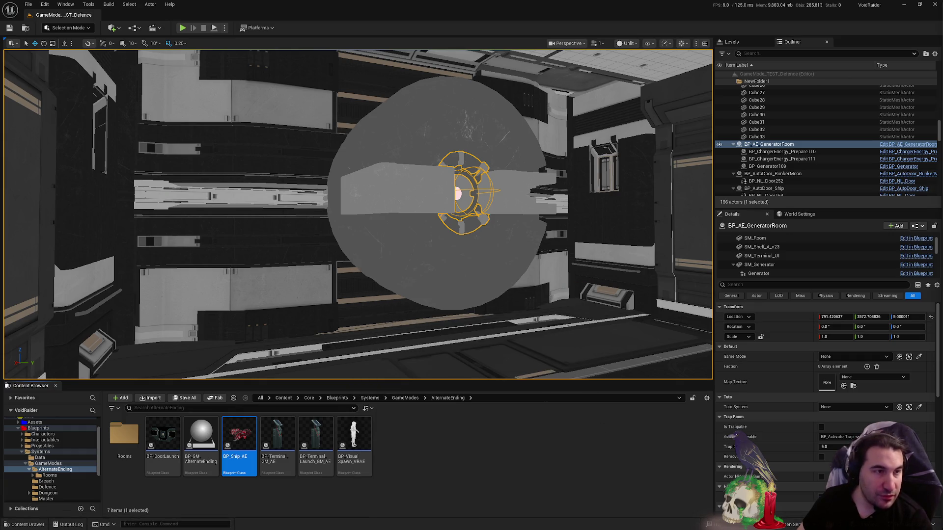
pyautogui.moveTo(460, 3); pyautogui.dragTo(470, 67)
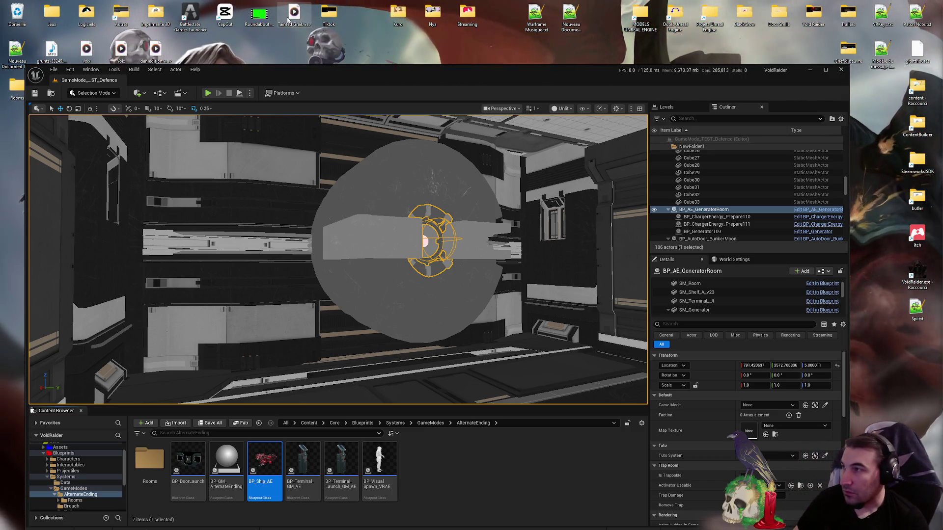
# - Move the editor up-left, open the Void Raider desktop folder and centre its window
pyautogui.moveTo(469, 71); pyautogui.dragTo(451, 56)
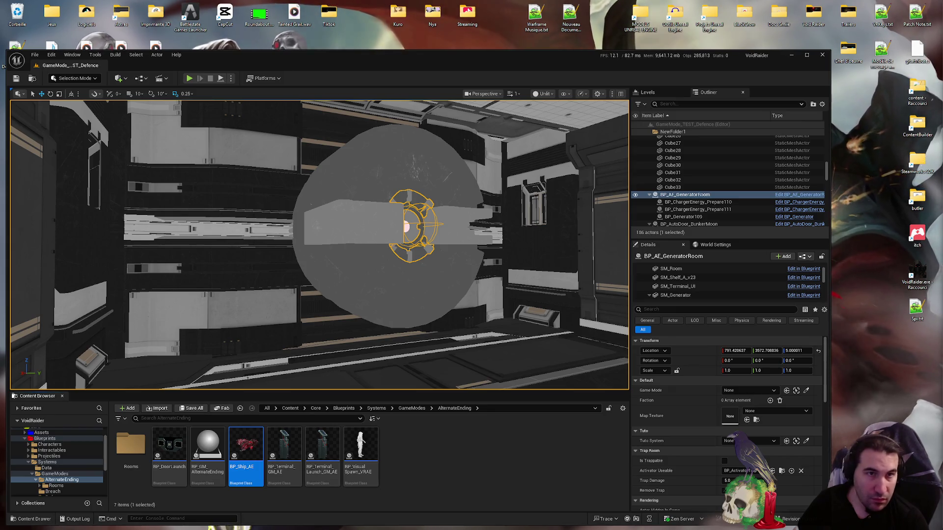
pyautogui.doubleClick(813, 13)
pyautogui.moveTo(864, 96)
pyautogui.mouseDown()
pyautogui.moveTo(634, 54)
pyautogui.moveTo(603, 78)
pyautogui.mouseUp()
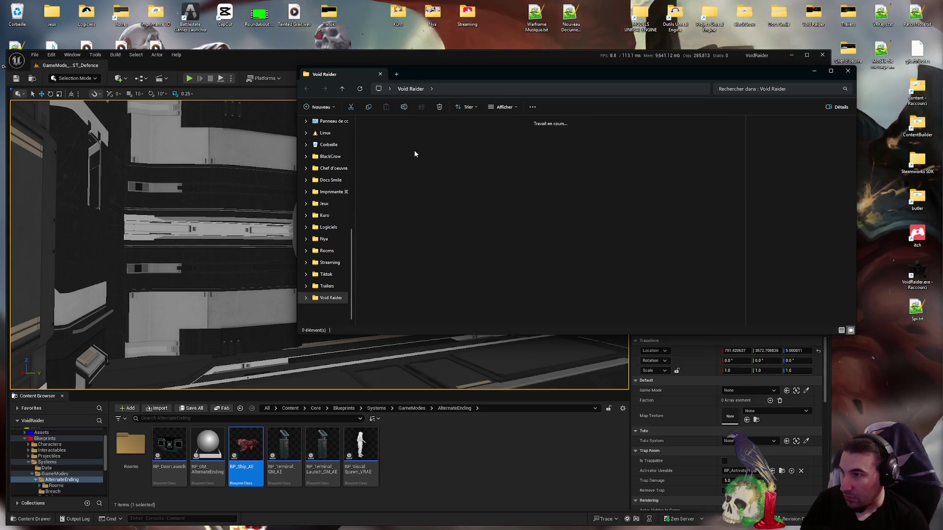
# - Open the Images folder and view the details of Title.png and T_VoidRaider.png
pyautogui.doubleClick(413, 154)
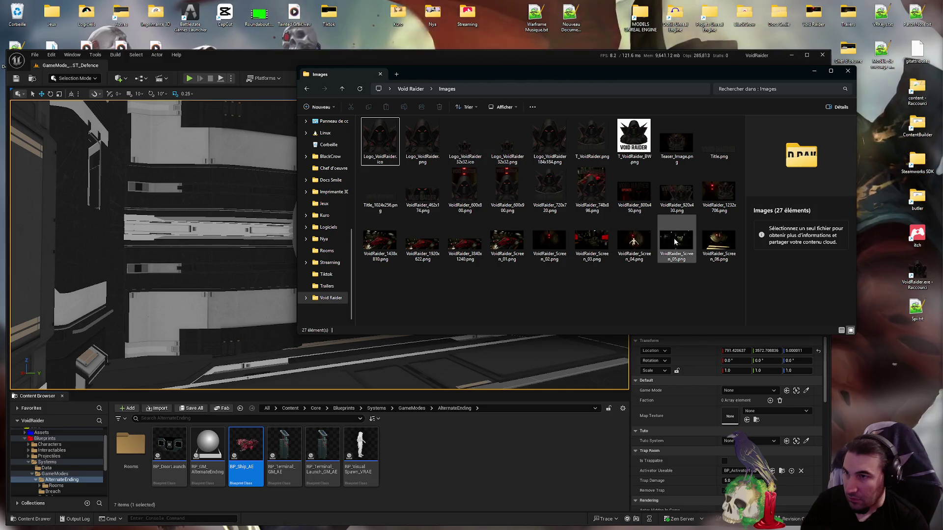
pyautogui.click(719, 141)
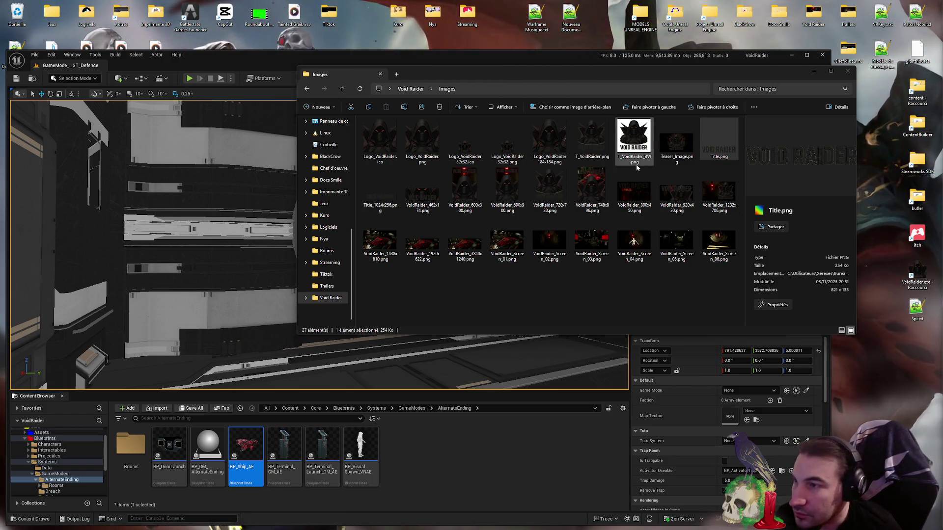
pyautogui.click(591, 140)
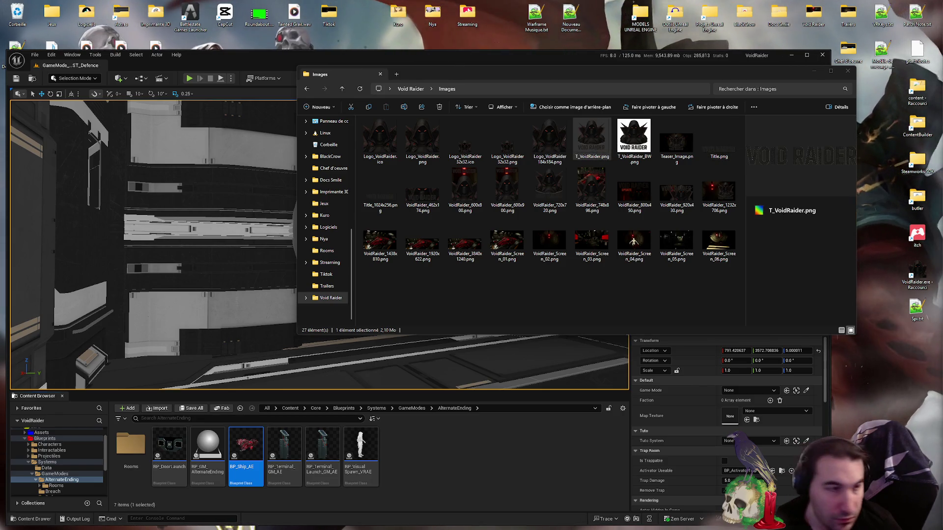
# - Inspect VoidRaider_Screen_04 and Screen_03, clear the selection, and bring up the Recycle Bin menu
pyautogui.click(623, 274)
pyautogui.click(634, 240)
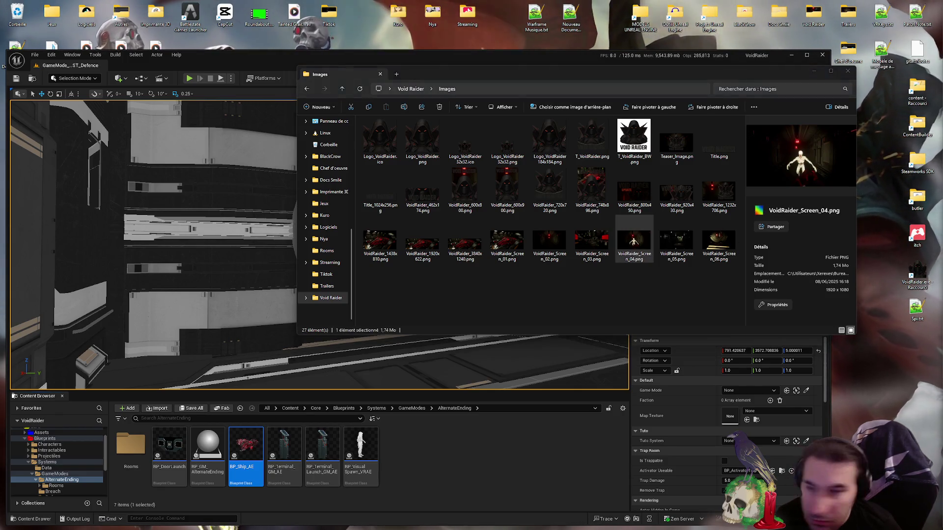
pyautogui.click(592, 240)
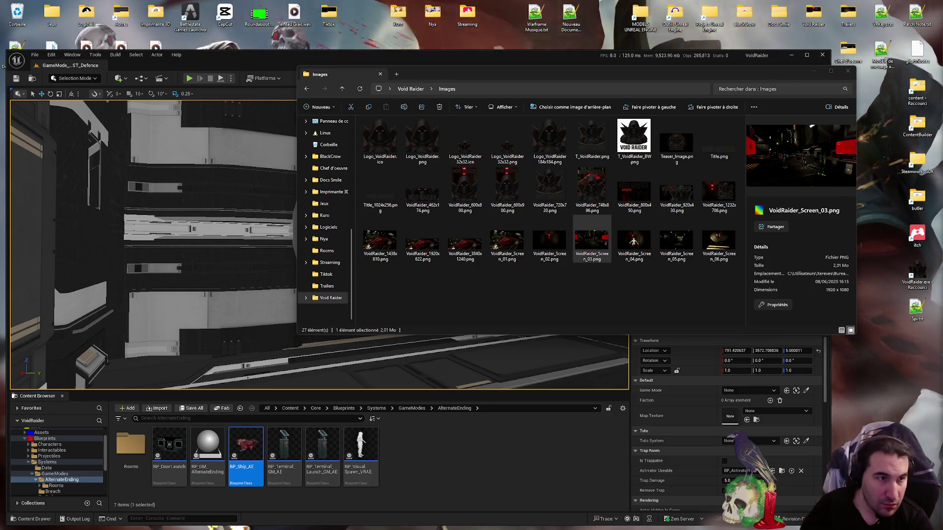
pyautogui.click(648, 279)
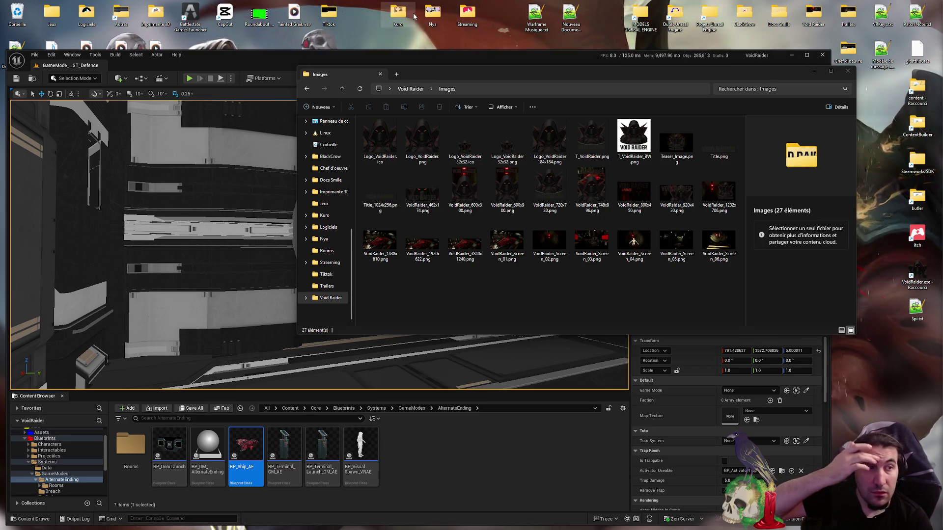
pyautogui.rightClick(18, 13)
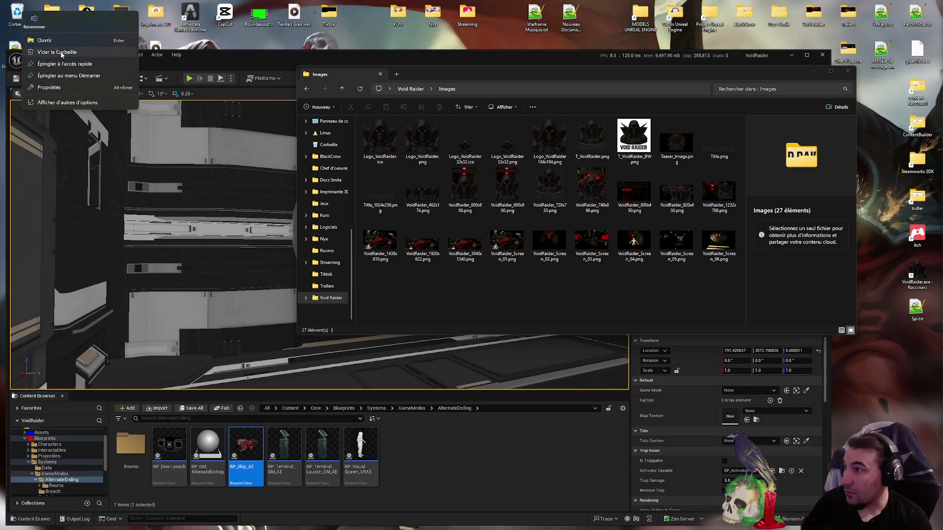
# - Empty the Recycle Bin and open the Img Stream folder inside Streaming
pyautogui.click(101, 59)
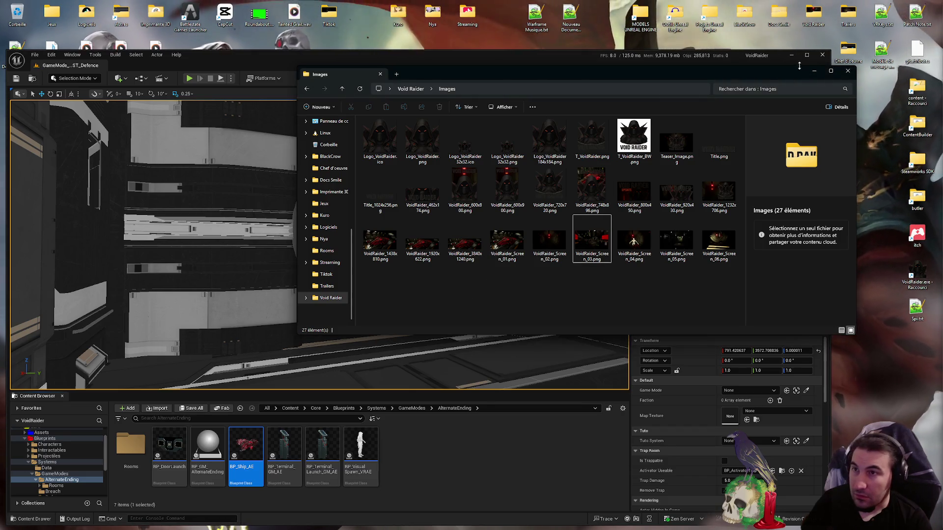
pyautogui.doubleClick(463, 22)
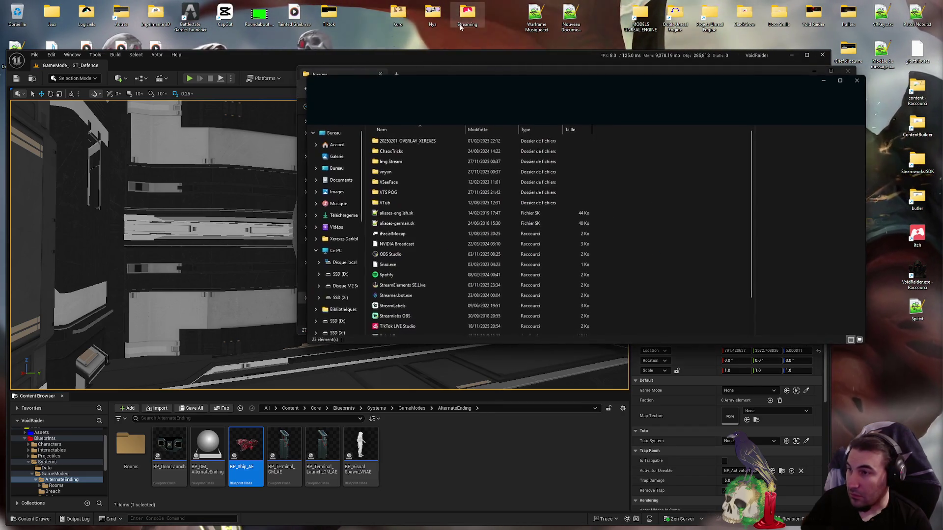
pyautogui.click(405, 163)
pyautogui.doubleClick(404, 163)
# - Open the Icone folder and preview Mon Logo Crâne T.png and NewLogo.png
pyautogui.press('Down')
pyautogui.press('Down')
pyautogui.press('Down')
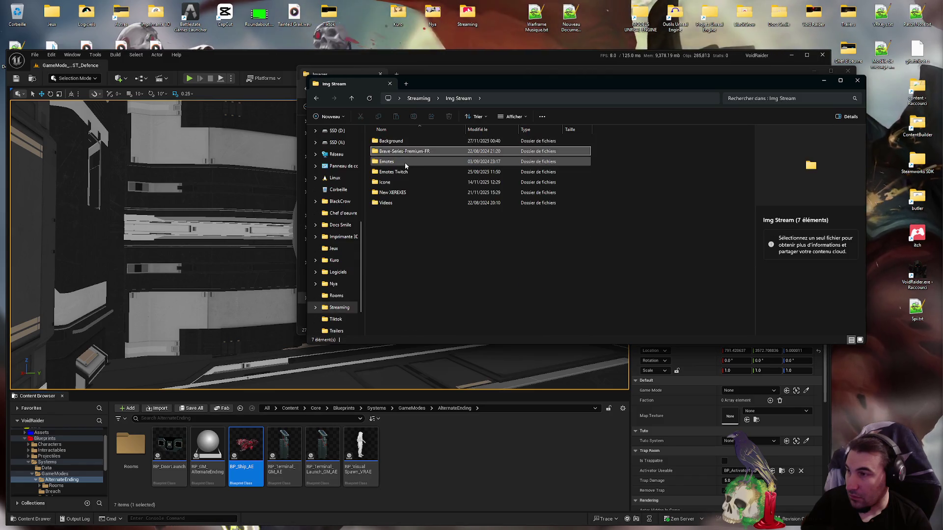
pyautogui.press('Up')
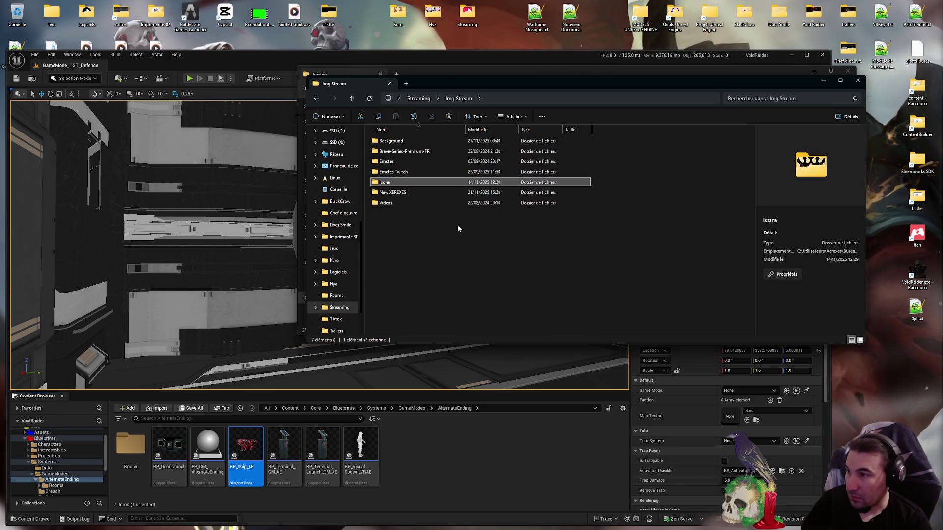
pyautogui.press('Return')
pyautogui.press('Down')
pyautogui.press('Down')
pyautogui.press('Down')
pyautogui.moveTo(428, 172)
pyautogui.mouseDown()
pyautogui.moveTo(476, 194)
pyautogui.moveTo(399, 187)
pyautogui.mouseUp()
pyautogui.click(400, 185)
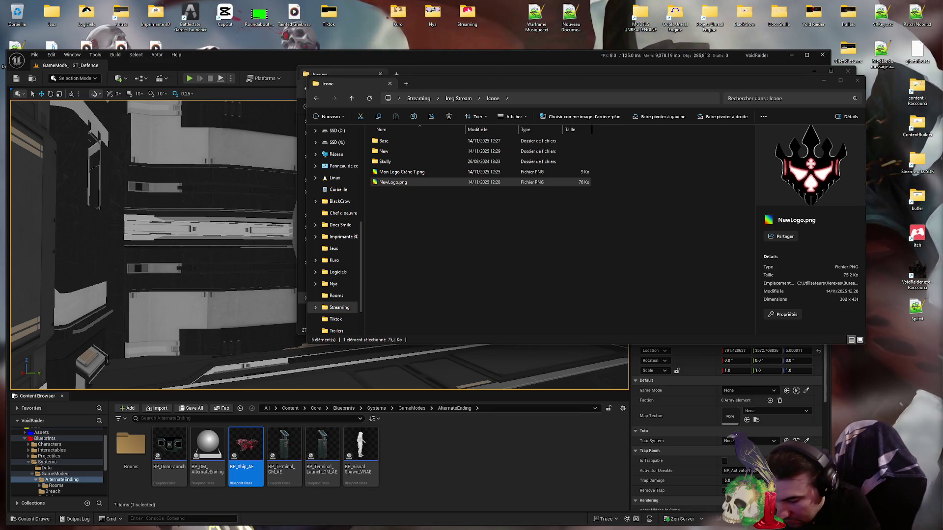
# - Clear the selection and close the Icone and Images Explorer windows
pyautogui.click(503, 194)
pyautogui.click(848, 82)
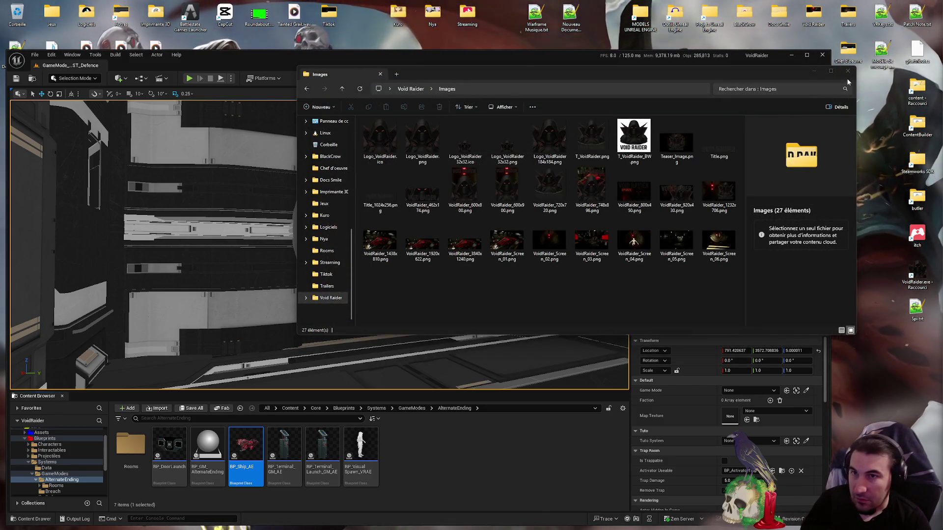
pyautogui.click(847, 71)
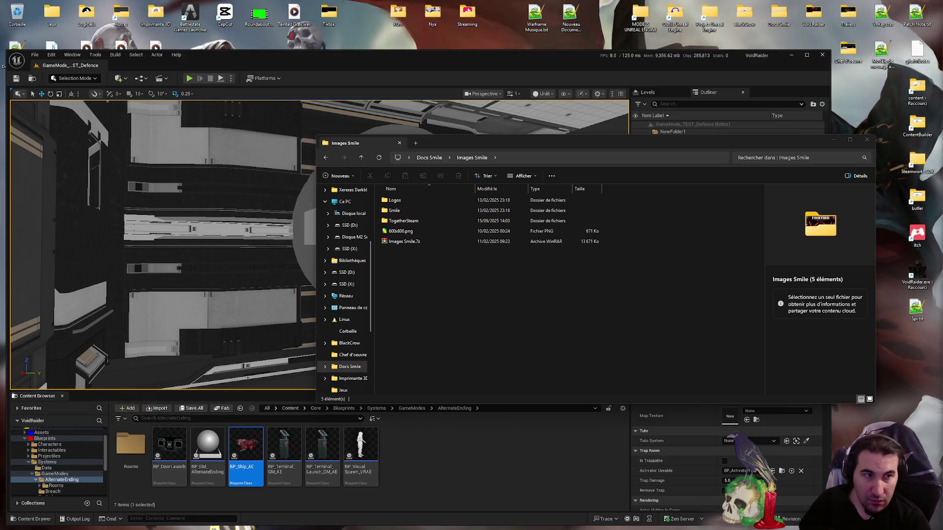
pyautogui.doubleClick(394, 212)
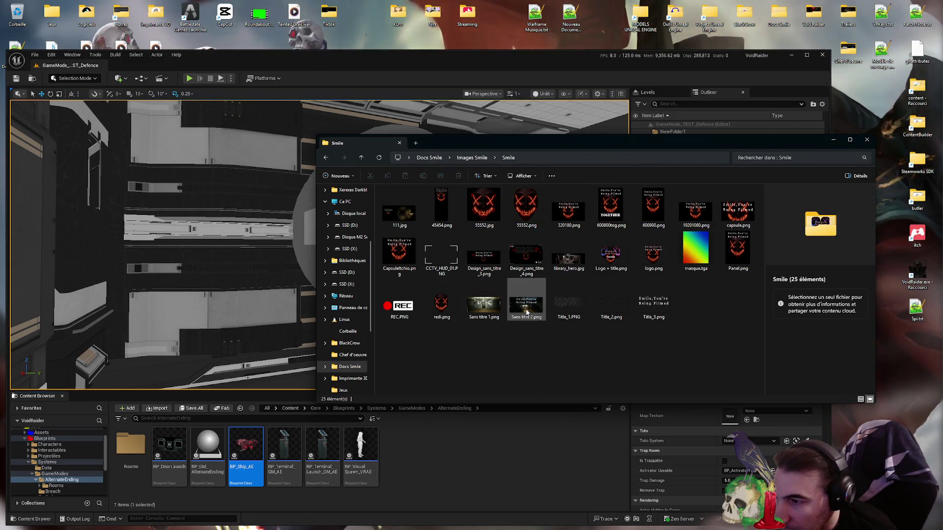
pyautogui.click(526, 312)
pyautogui.keyDown('ctrl'); pyautogui.click(526, 226); pyautogui.keyUp('ctrl')
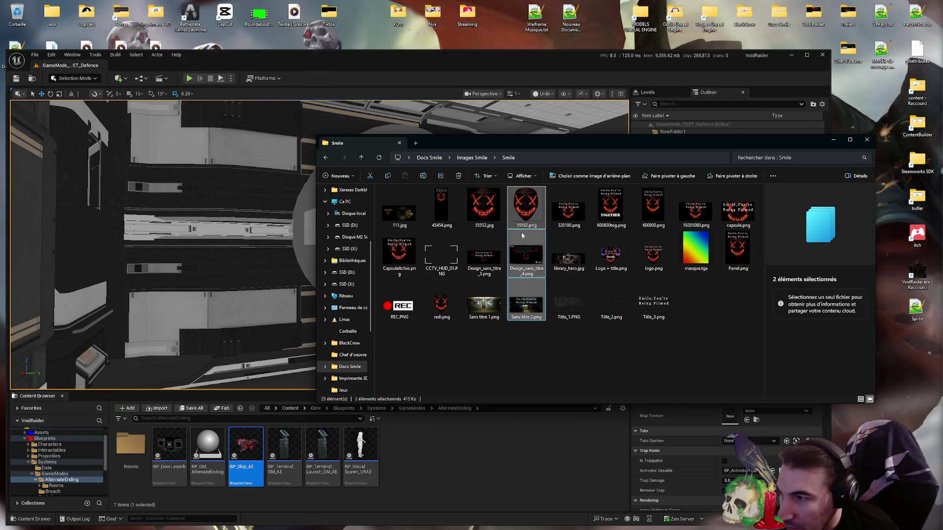
pyautogui.keyDown('ctrl'); pyautogui.click(526, 253); pyautogui.keyUp('ctrl')
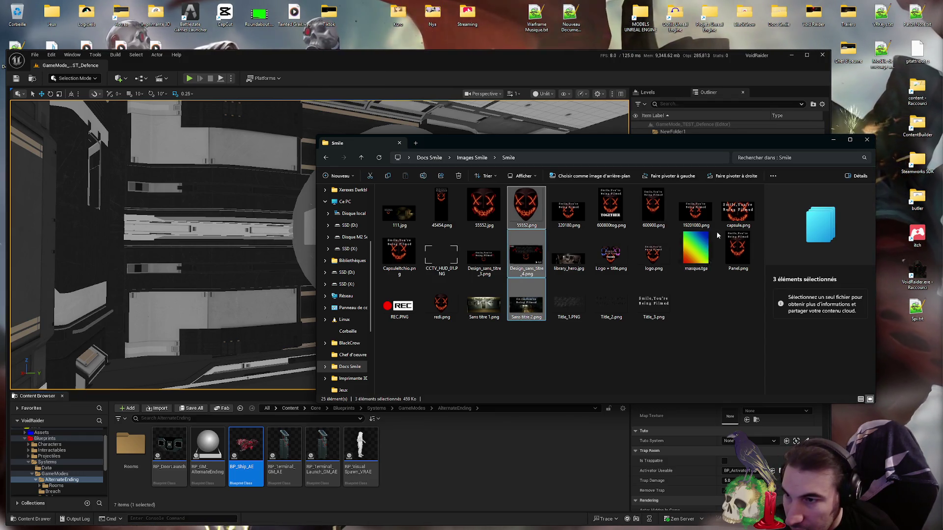
pyautogui.keyDown('ctrl'); pyautogui.click(695, 210); pyautogui.keyUp('ctrl')
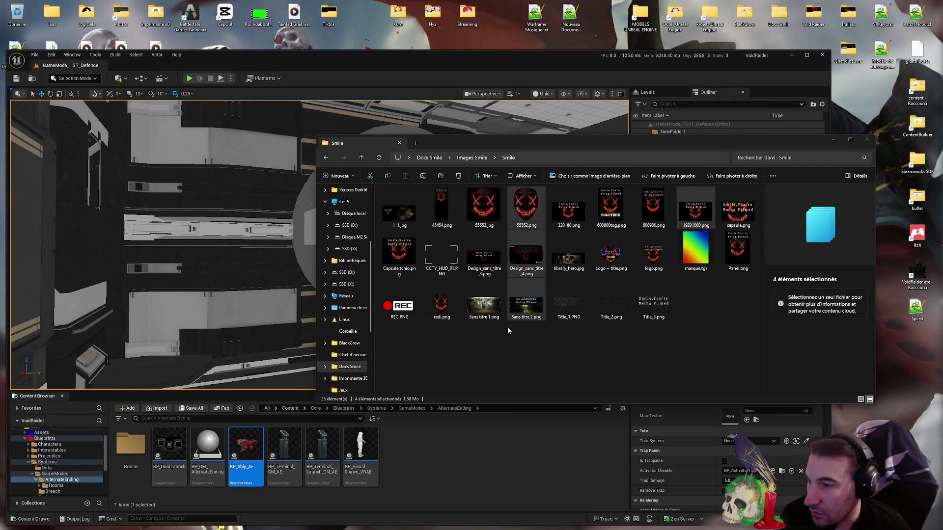
pyautogui.click(548, 343)
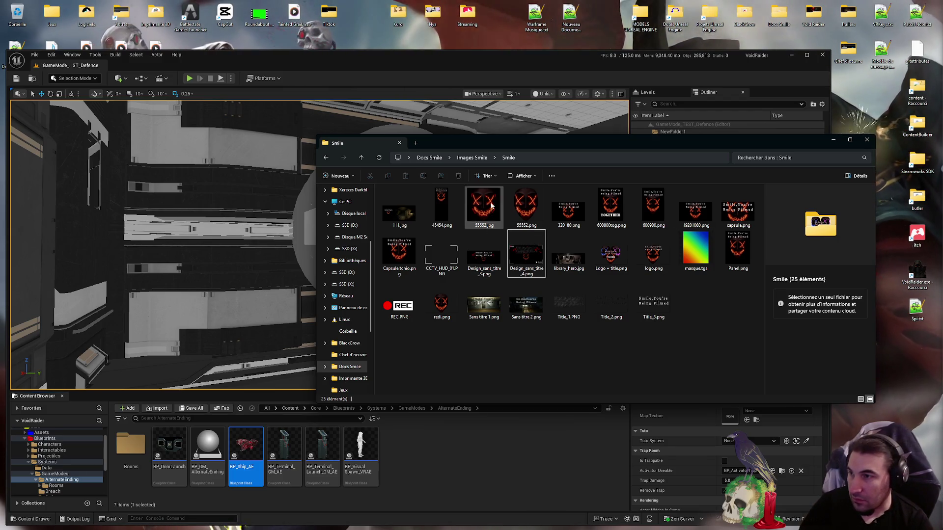
pyautogui.click(466, 162)
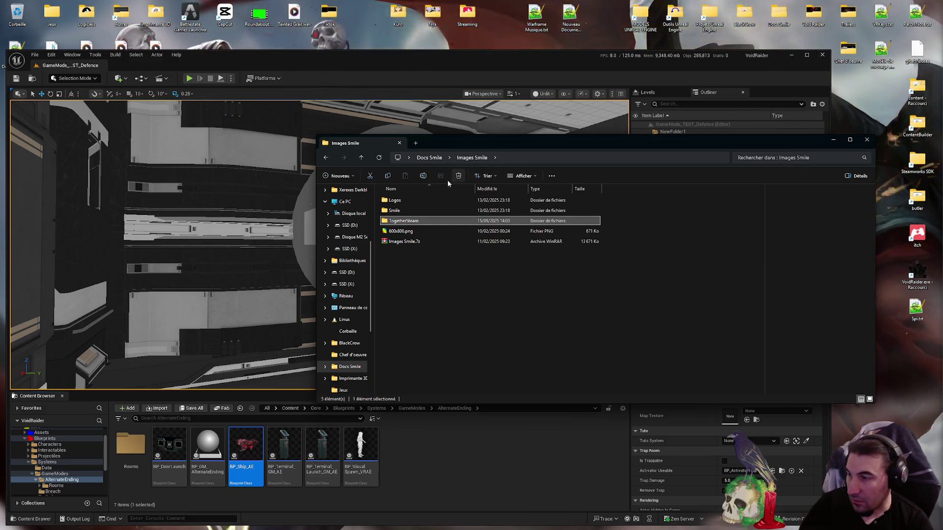
# - Open TogetherSteam, select page_bg_raw, library_hero, logo and capsule_1232x706 images, then close the window
pyautogui.doubleClick(415, 217)
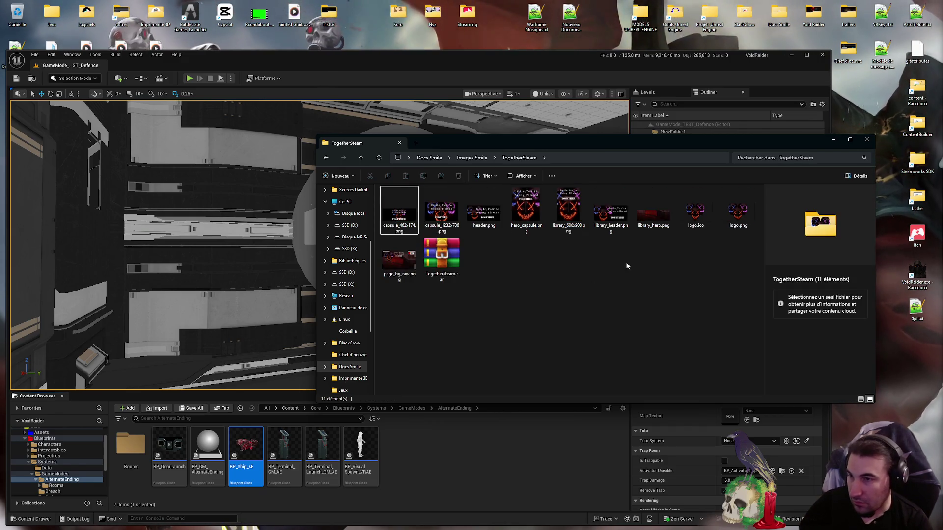
pyautogui.press('Down')
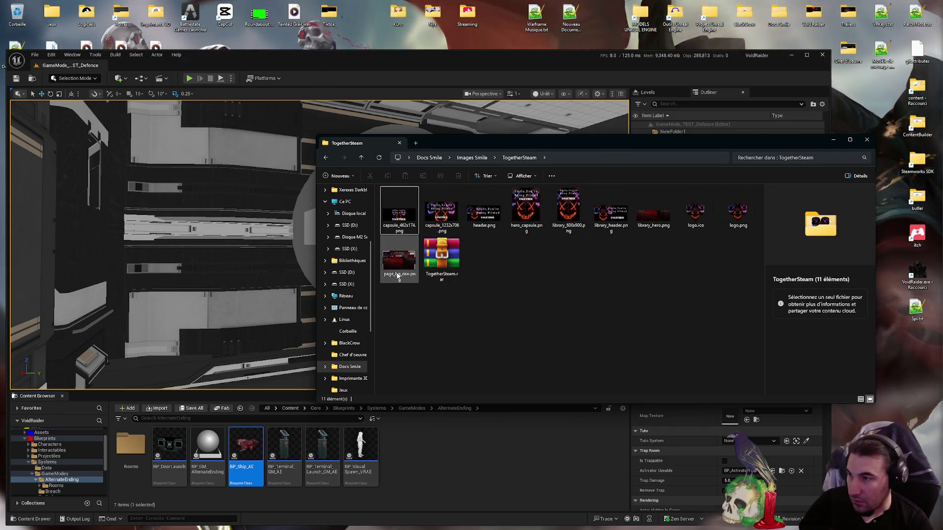
pyautogui.keyDown('ctrl'); pyautogui.click(659, 222); pyautogui.keyUp('ctrl')
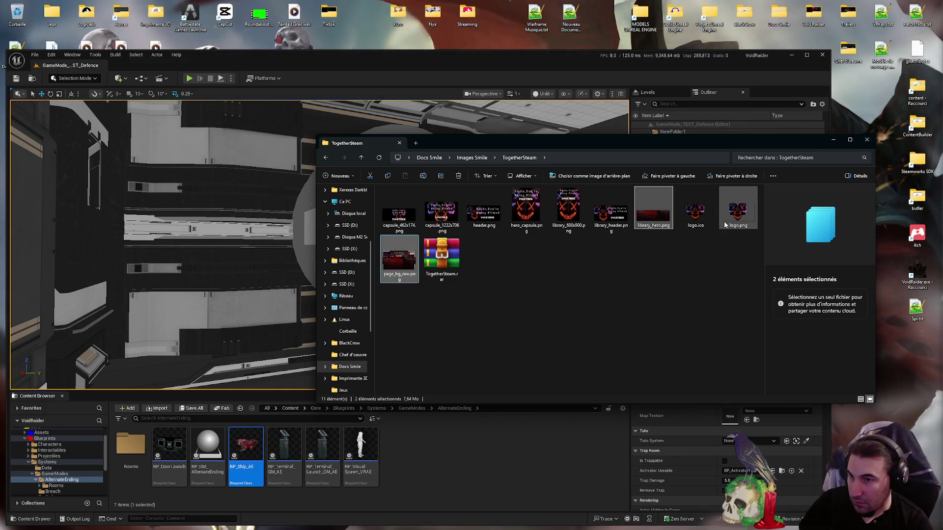
pyautogui.keyDown('ctrl'); pyautogui.click(737, 216); pyautogui.keyUp('ctrl')
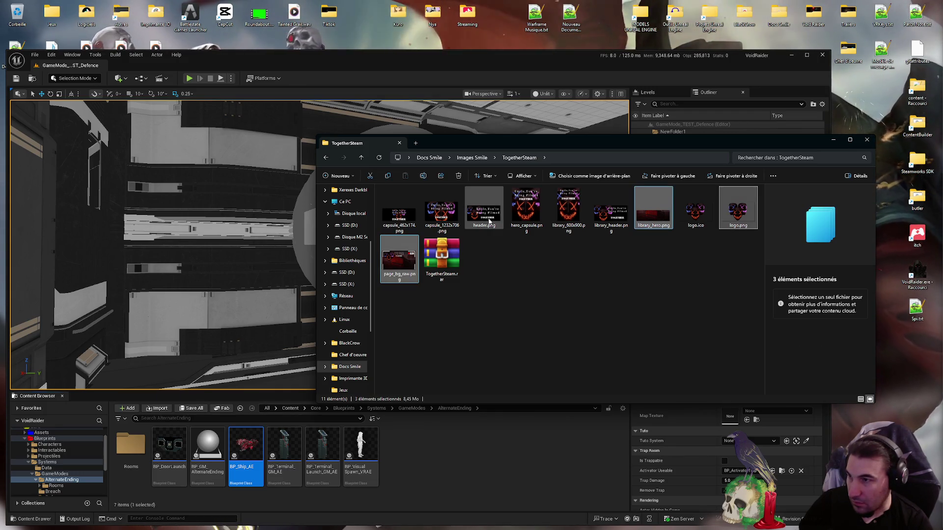
pyautogui.keyDown('ctrl'); pyautogui.click(443, 214); pyautogui.keyUp('ctrl')
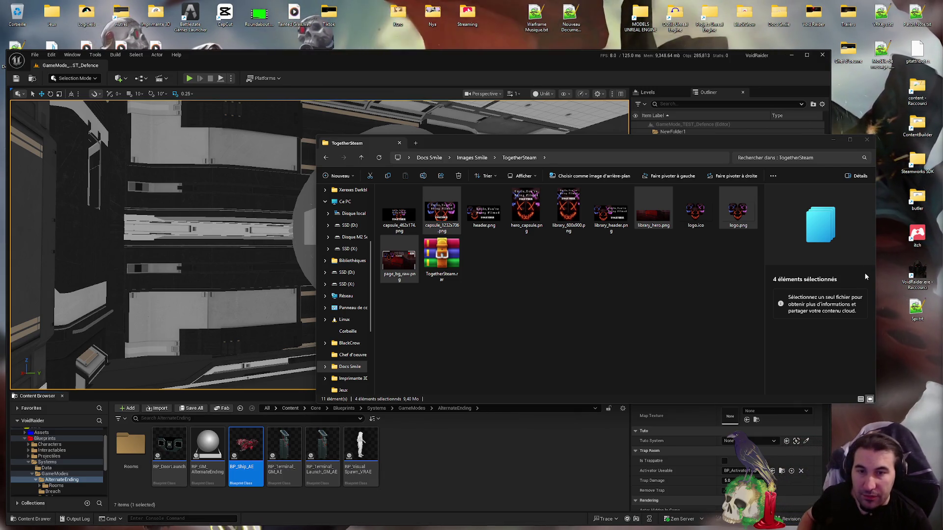
pyautogui.click(866, 139)
pyautogui.moveTo(559, 62); pyautogui.dragTo(613, 54)
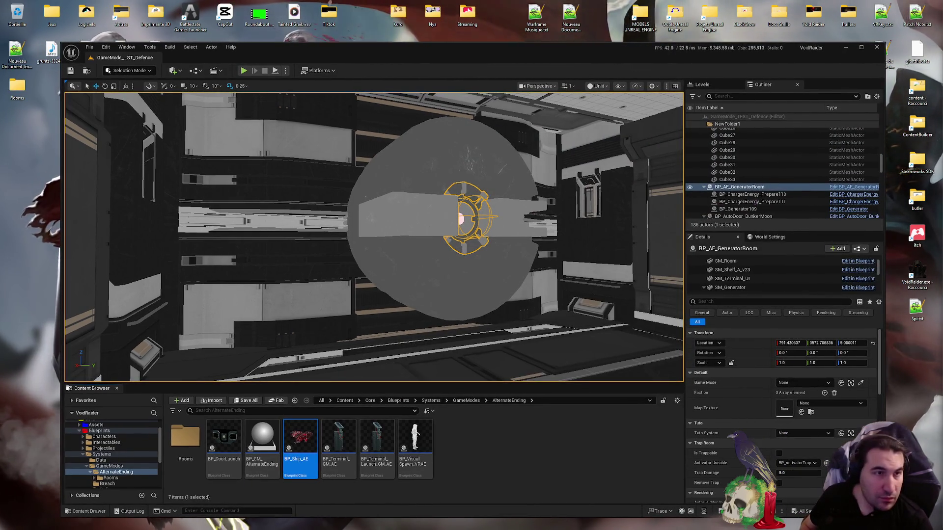
# - Maximize the editor to full screen and dismiss the Start menu that opened
pyautogui.doubleClick(511, 46)
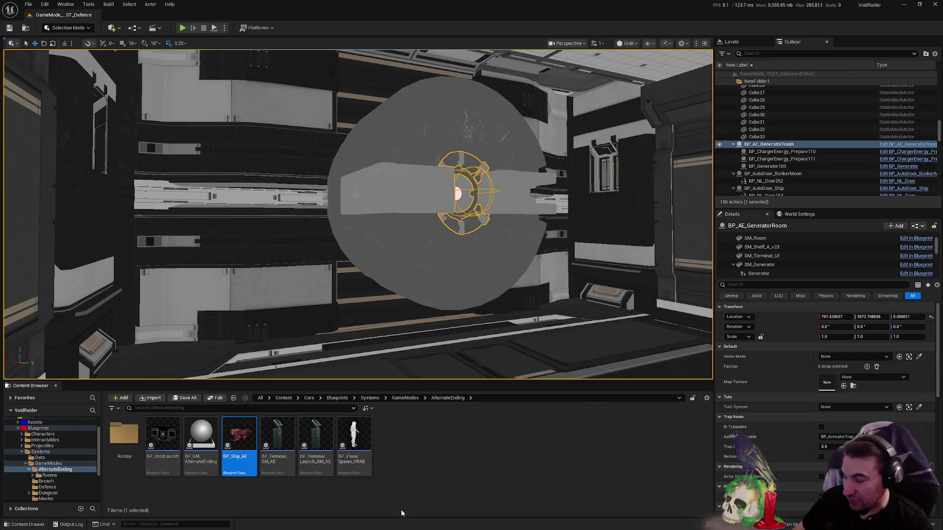
pyautogui.click(390, 521)
pyautogui.moveTo(425, 522)
pyautogui.press('Escape')
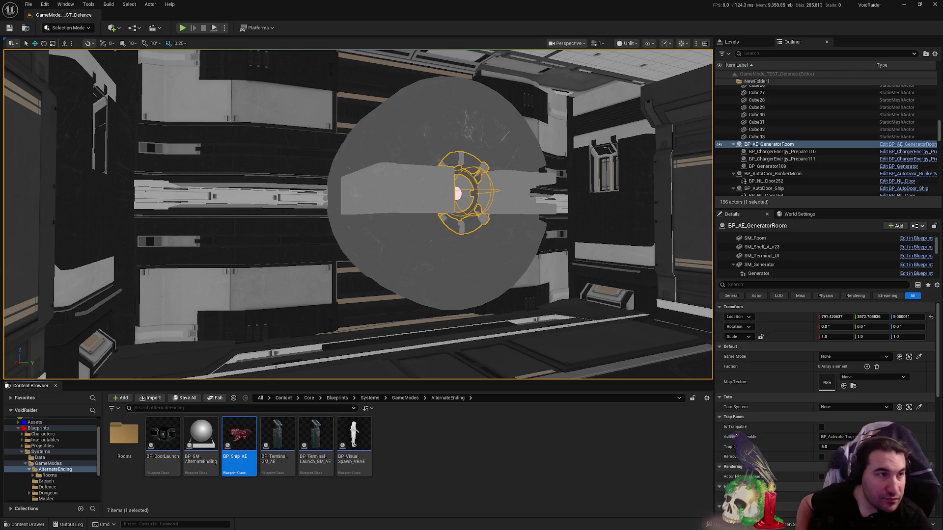
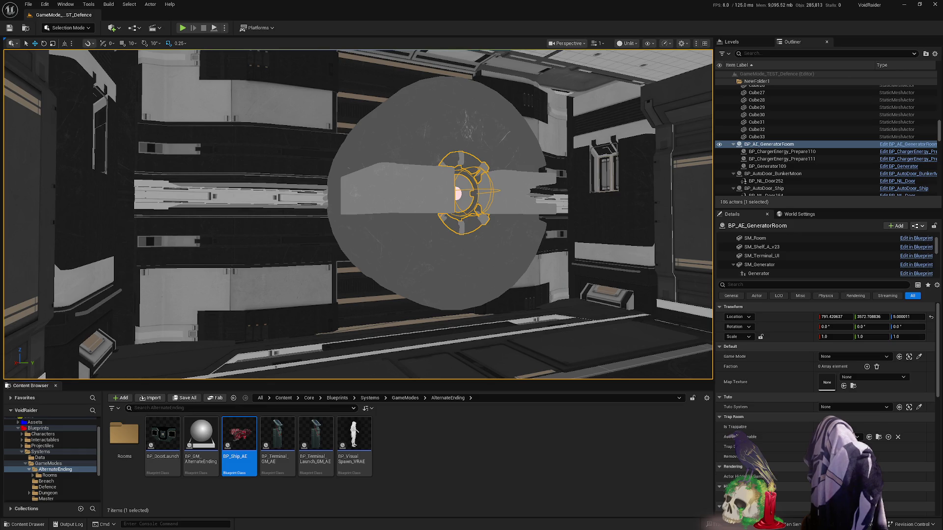
# - Raise the system volume and clear the Content Browser asset selection
pyautogui.press('XF86AudioRaiseVolume')
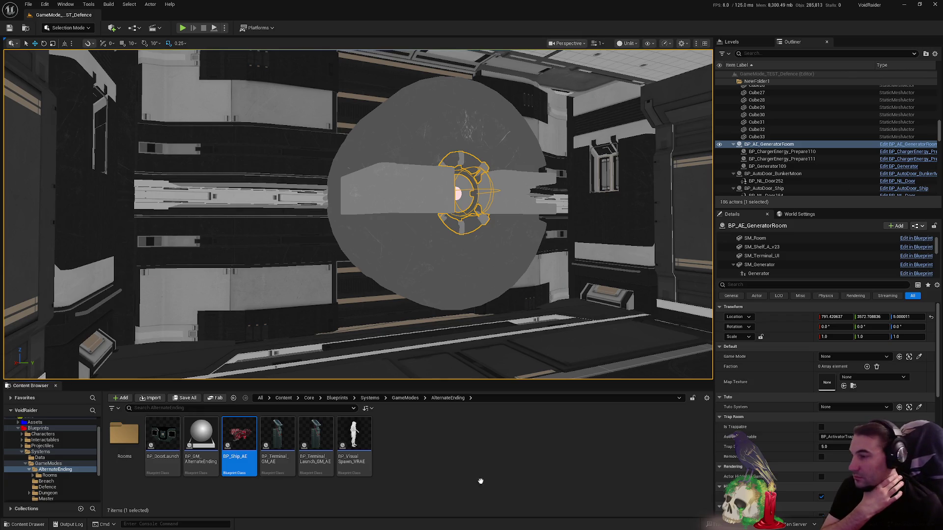
pyautogui.click(658, 433)
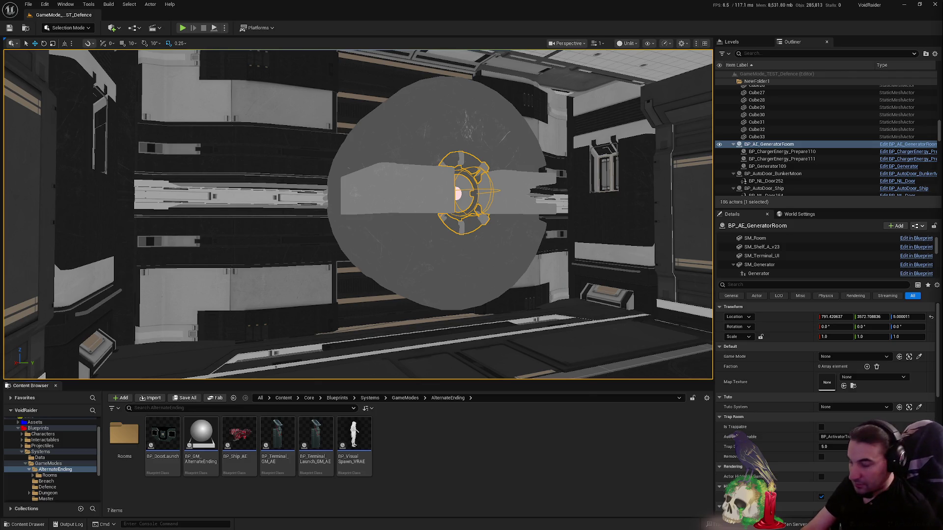
pyautogui.click(390, 522)
pyautogui.press('Escape')
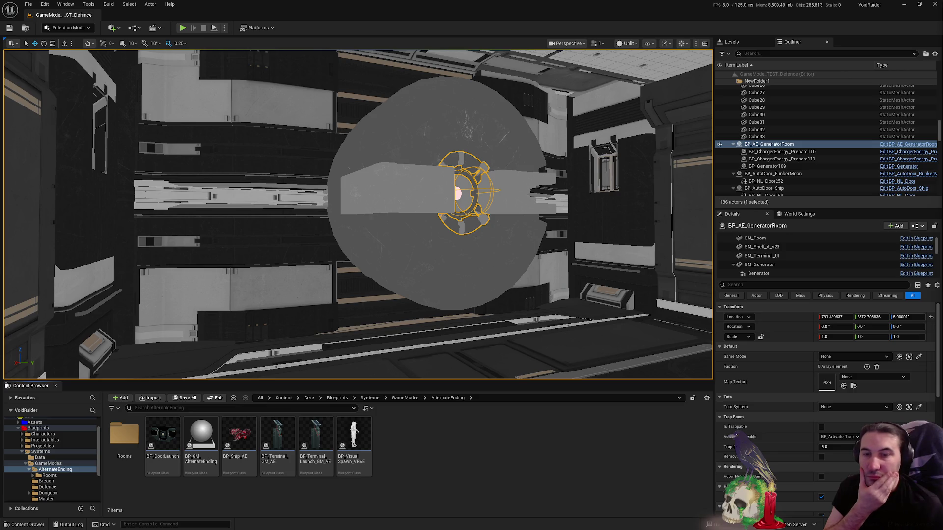
# - Frame BP_AE_GeneratorRoom, delete it from the level, and save all changes
pyautogui.press('1')
pyautogui.moveTo(395, 232); pyautogui.dragTo(395, 232)
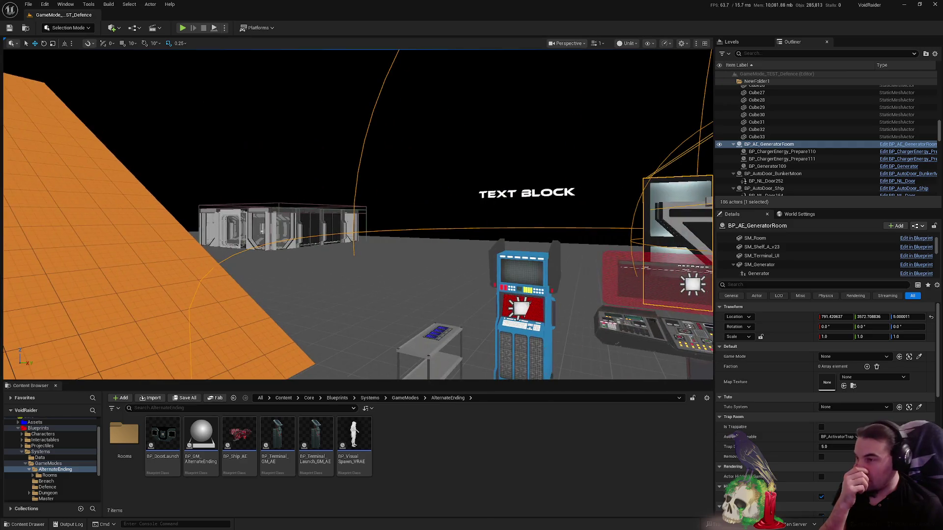
pyautogui.press('f')
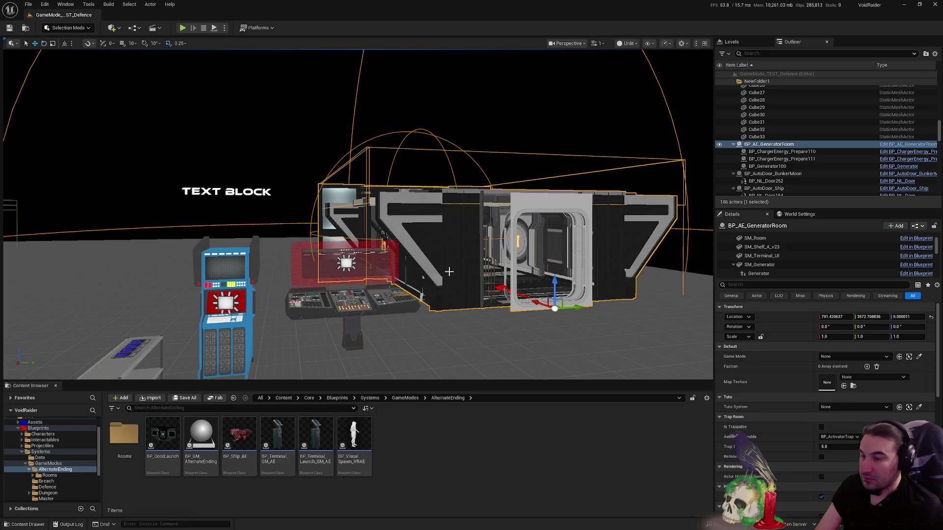
pyautogui.press('Delete')
pyautogui.click(185, 398)
pyautogui.press('Return')
# - Collapse Systems, open Content/Core/Maps, and select Lvl_Alternate Ending
pyautogui.click(21, 452)
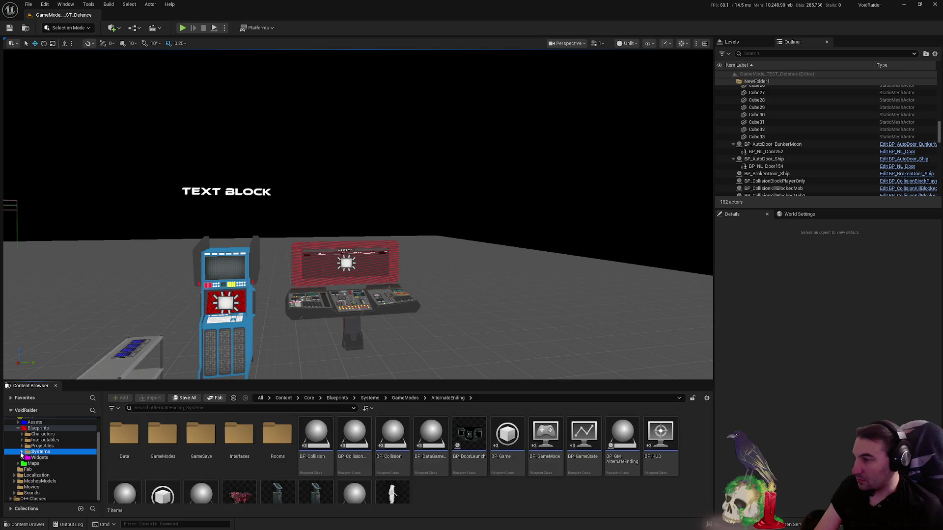
pyautogui.click(34, 464)
pyautogui.click(199, 437)
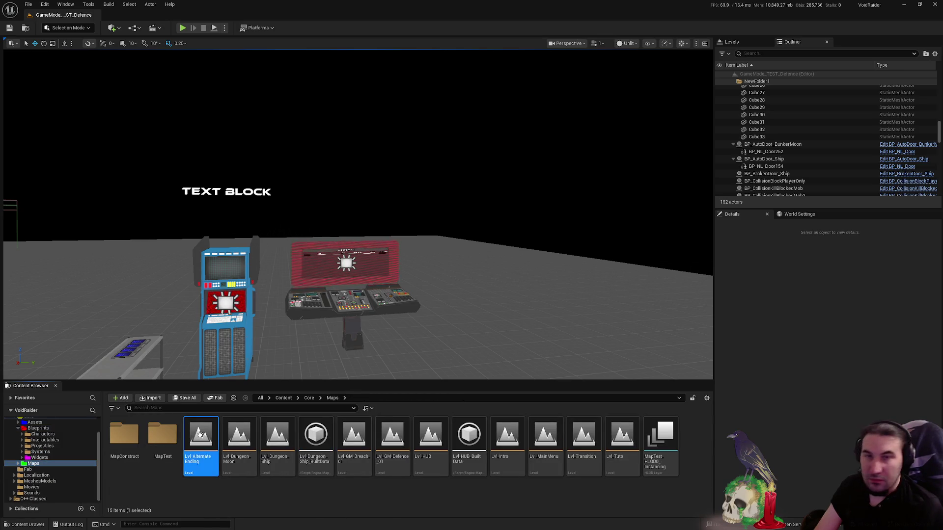
# - Open and close the Plugins browser from the Edit menu
pyautogui.click(44, 4)
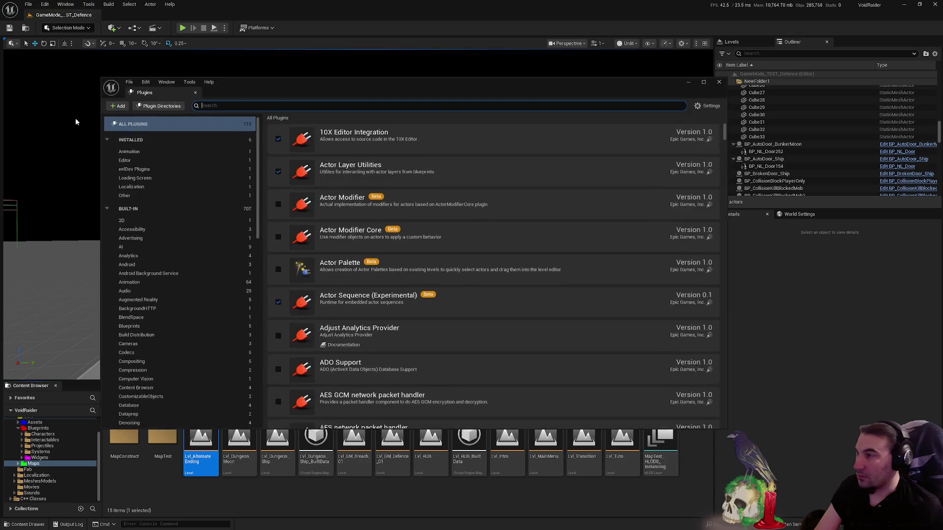
pyautogui.click(69, 128)
pyautogui.click(720, 81)
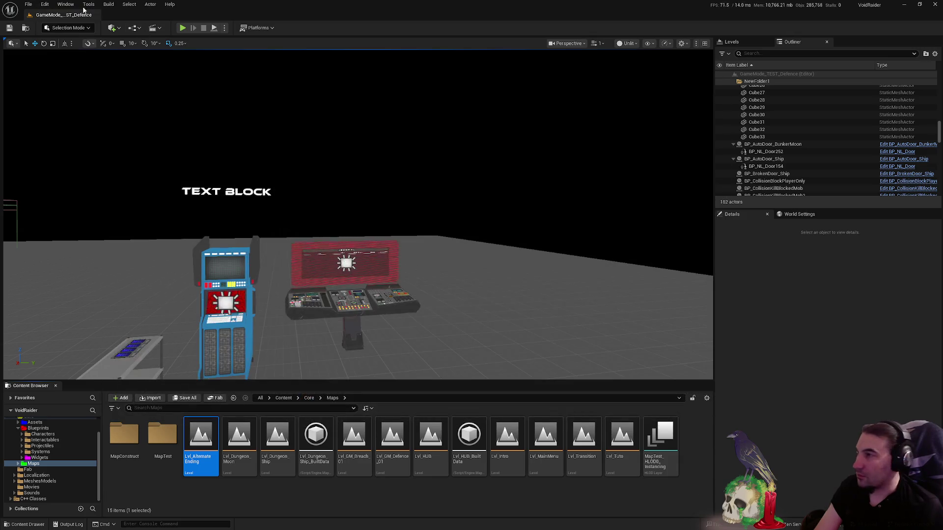
pyautogui.click(45, 4)
# - Open Project Settings and browse Movies, Maps & Modes, Packaging, Supported Platforms and GameplayTags
pyautogui.click(83, 119)
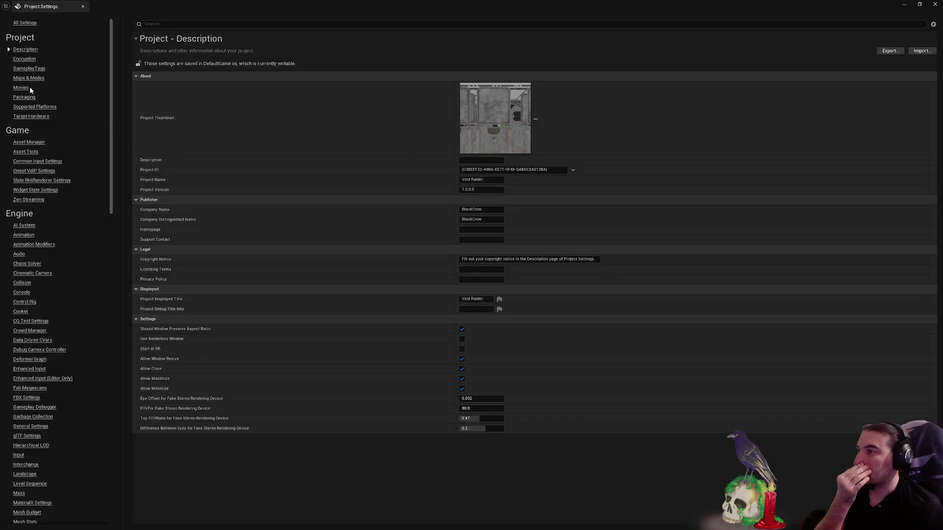
pyautogui.click(27, 88)
pyautogui.click(41, 79)
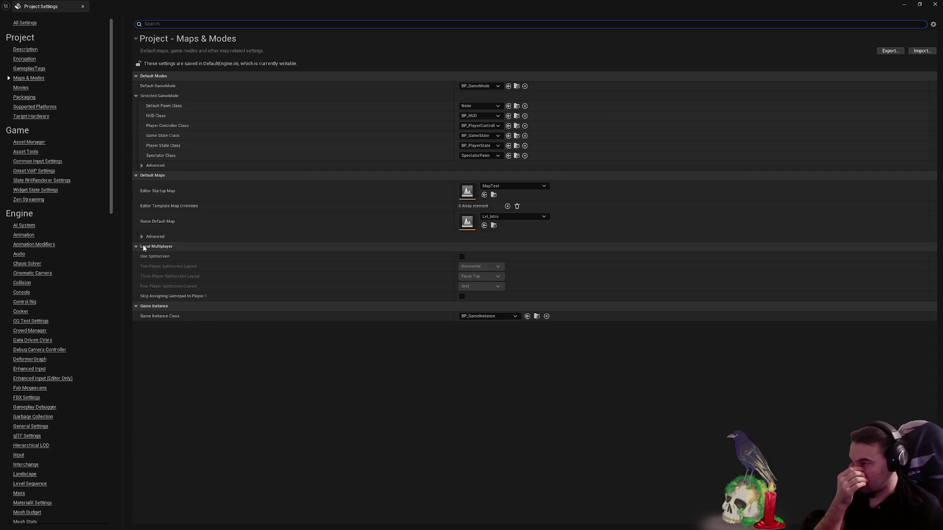
pyautogui.click(26, 97)
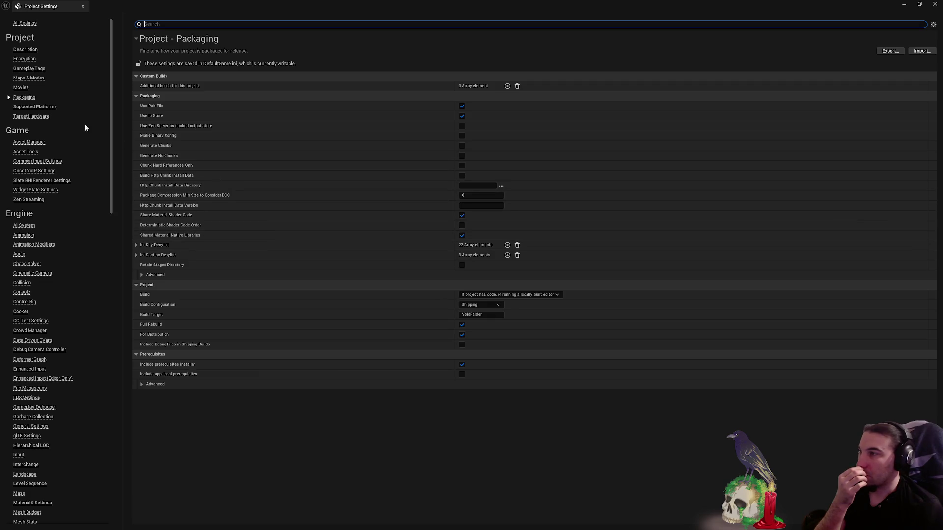
pyautogui.click(49, 107)
pyautogui.click(33, 79)
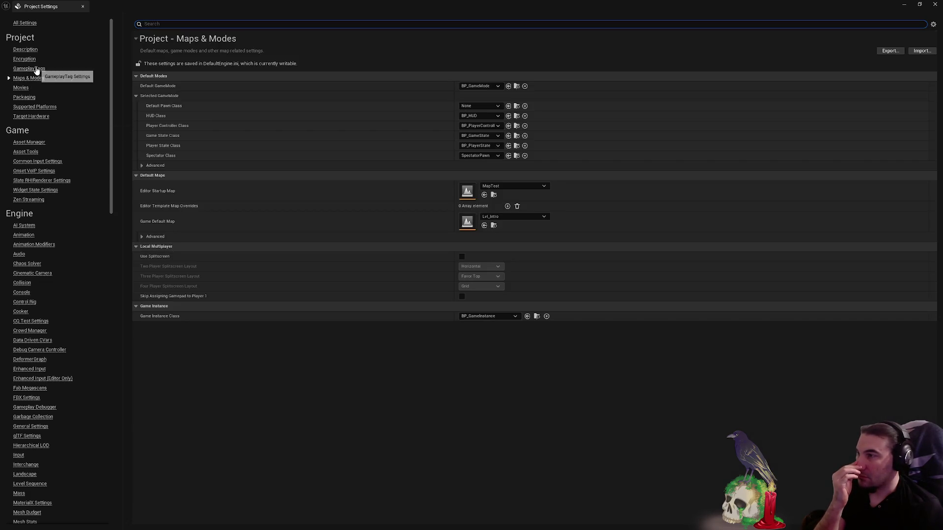
pyautogui.click(36, 70)
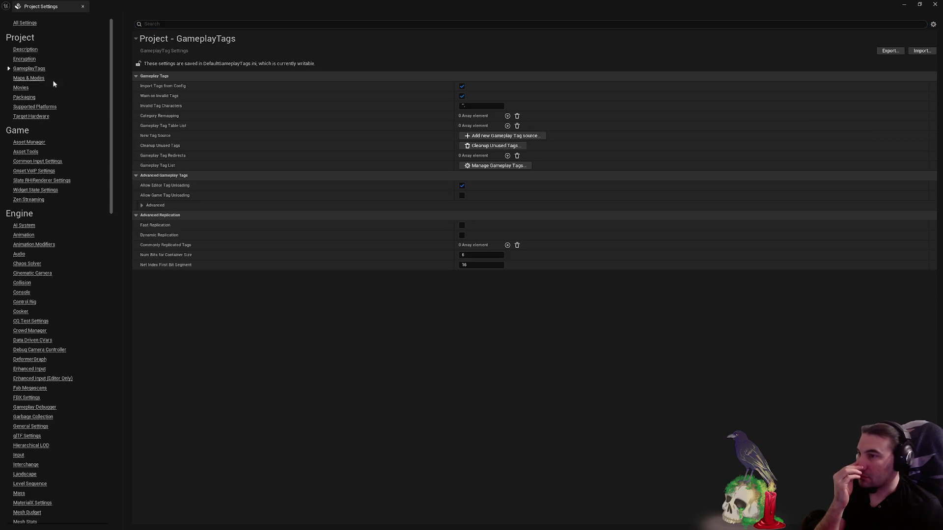
# - In Maps & Modes, reveal then hide the advanced transition and server default maps
pyautogui.click(37, 78)
pyautogui.click(141, 237)
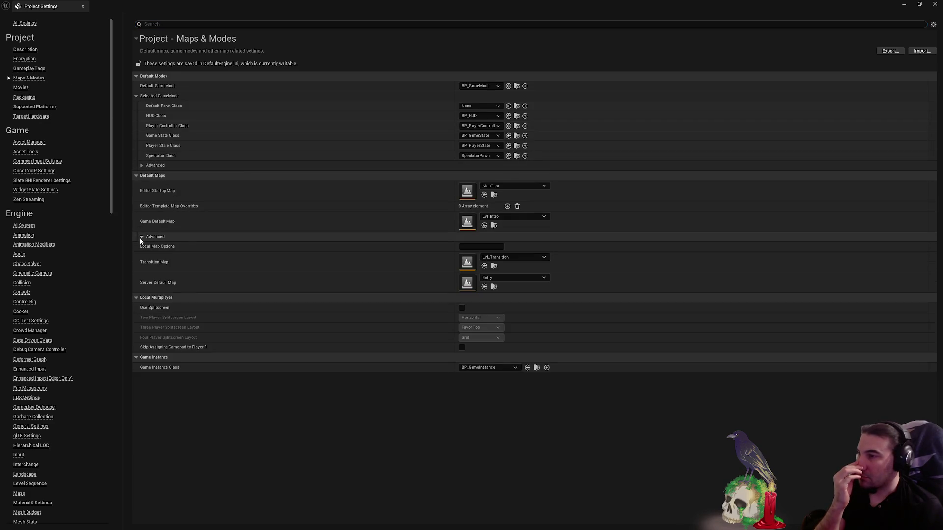
pyautogui.doubleClick(142, 238)
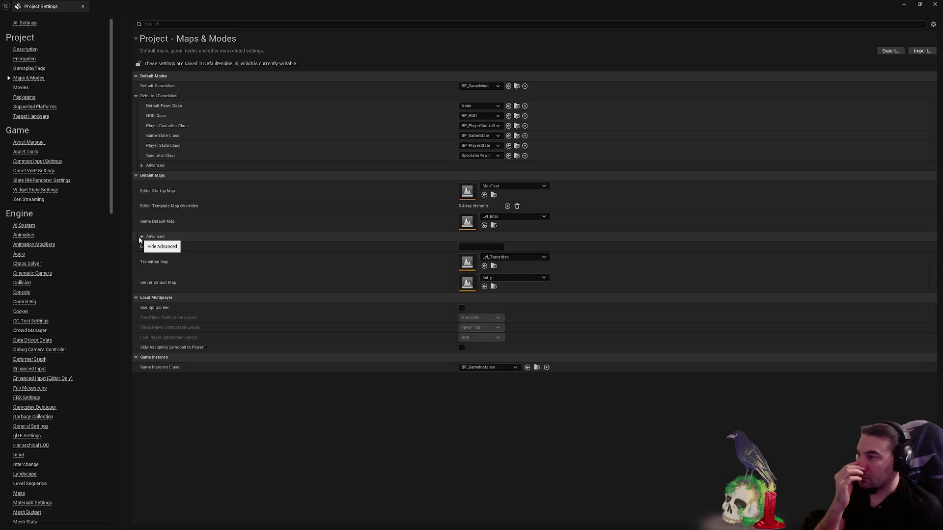
pyautogui.click(141, 237)
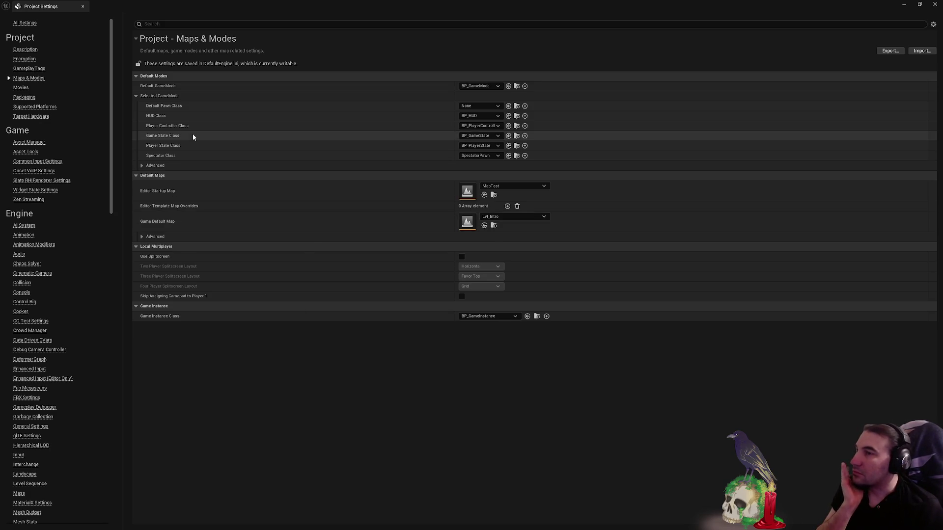
# - Review the GameplayTags, Encryption, Description, Target Hardware and Supported Platforms pages
pyautogui.click(36, 68)
pyautogui.click(35, 60)
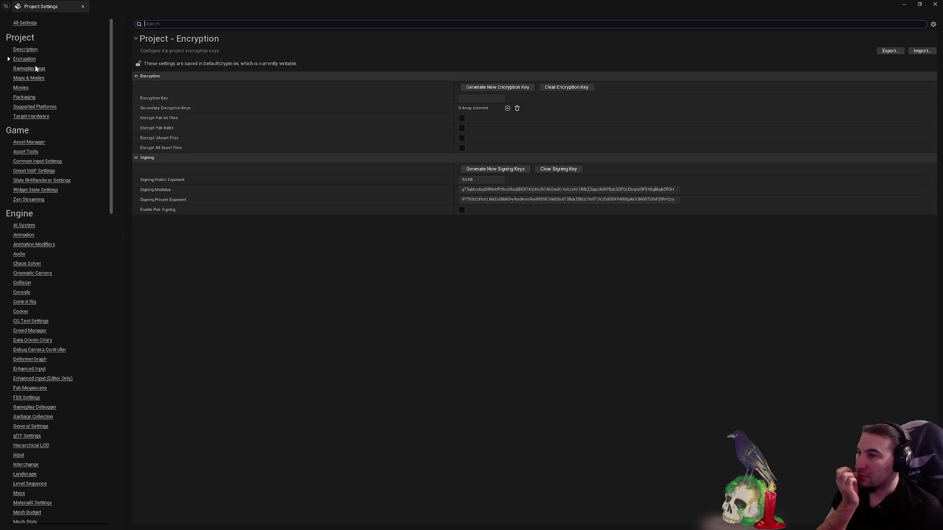
pyautogui.click(31, 51)
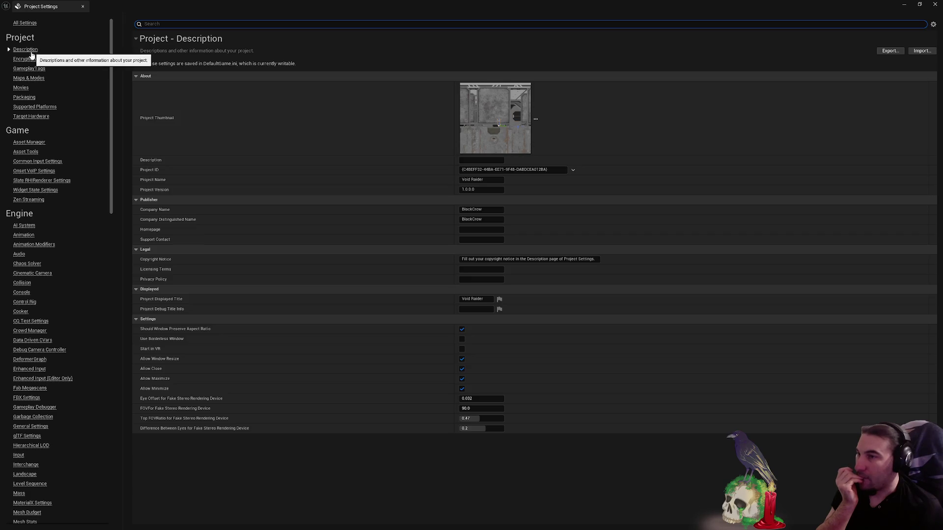
pyautogui.click(43, 116)
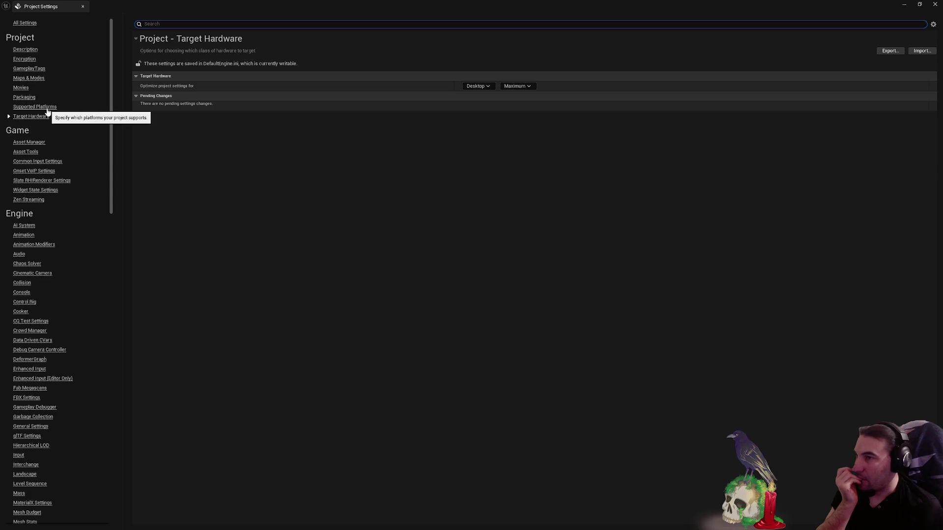
pyautogui.click(47, 109)
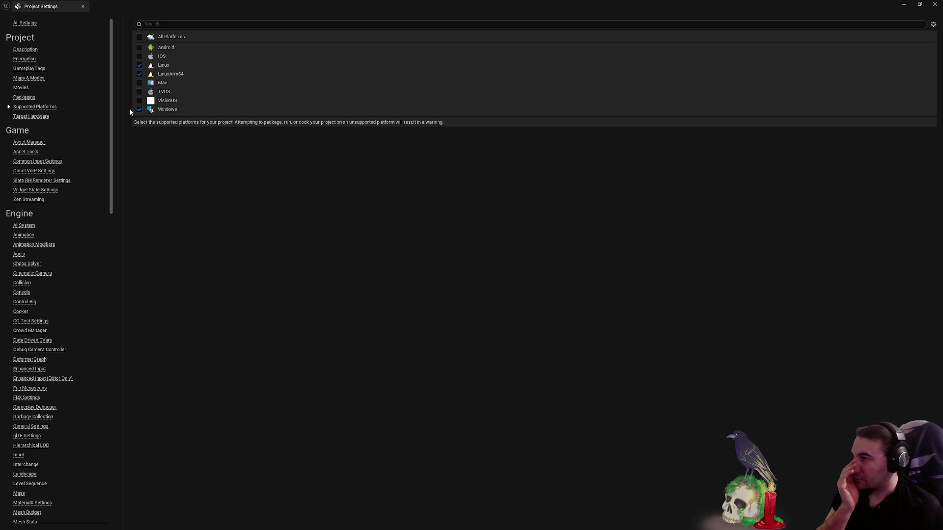
pyautogui.click(44, 117)
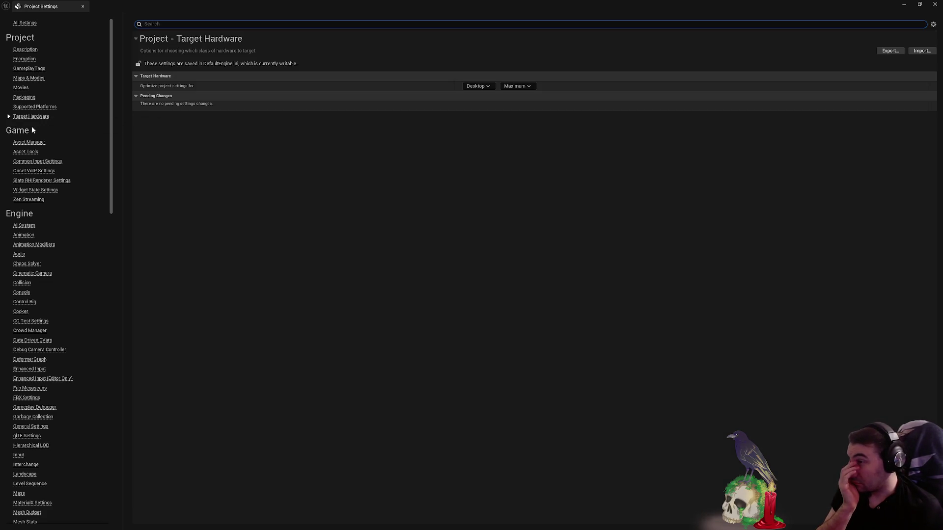
# - From Asset Manager, switch to All Settings and scroll through the first sections
pyautogui.click(29, 142)
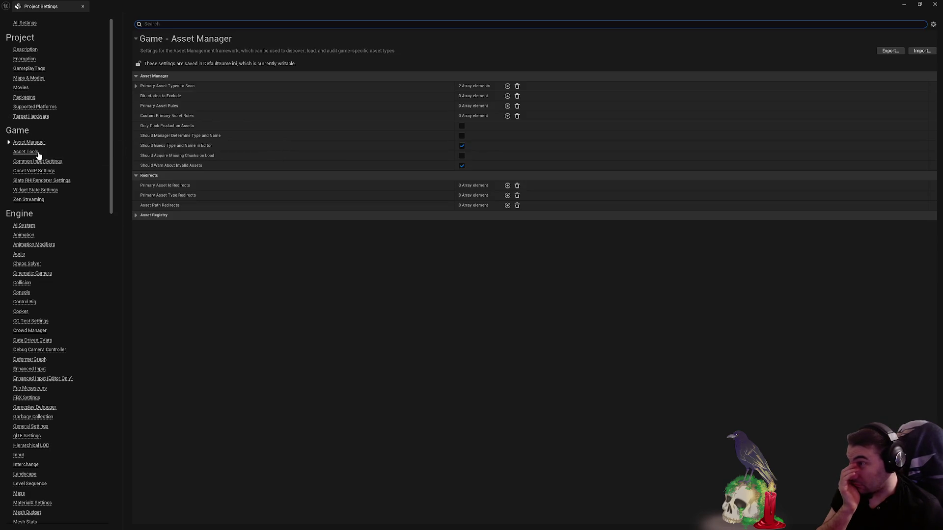
pyautogui.click(25, 22)
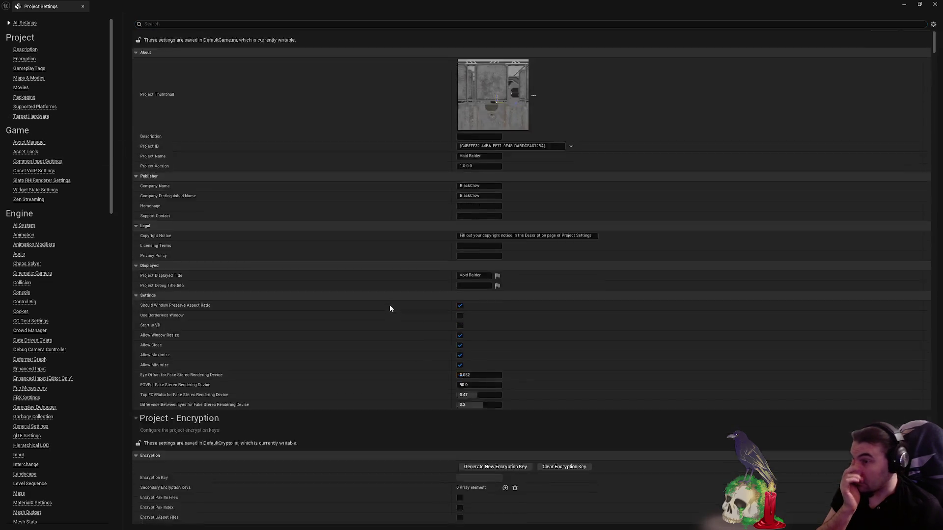
pyautogui.scroll(-10, 390, 305)
pyautogui.scroll(-8, 658, 188)
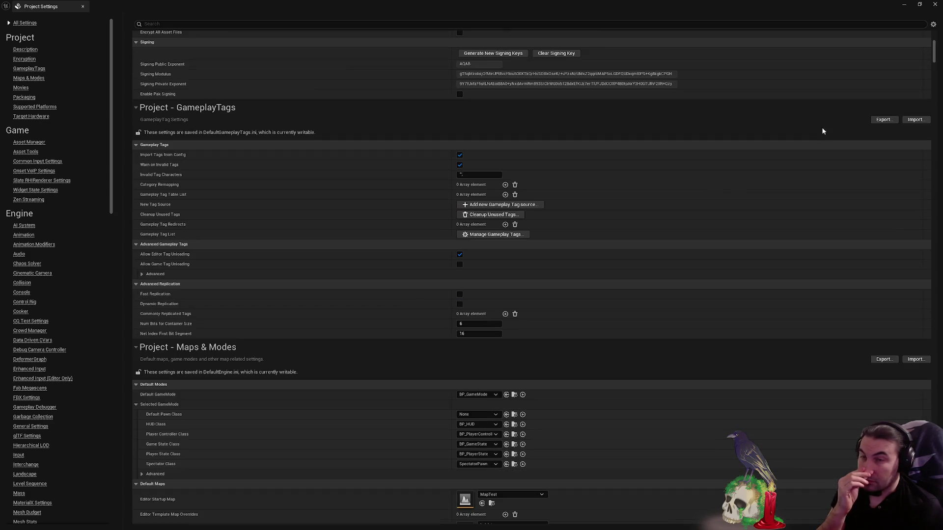
pyautogui.scroll(-5, 922, 94)
pyautogui.scroll(-15, 922, 93)
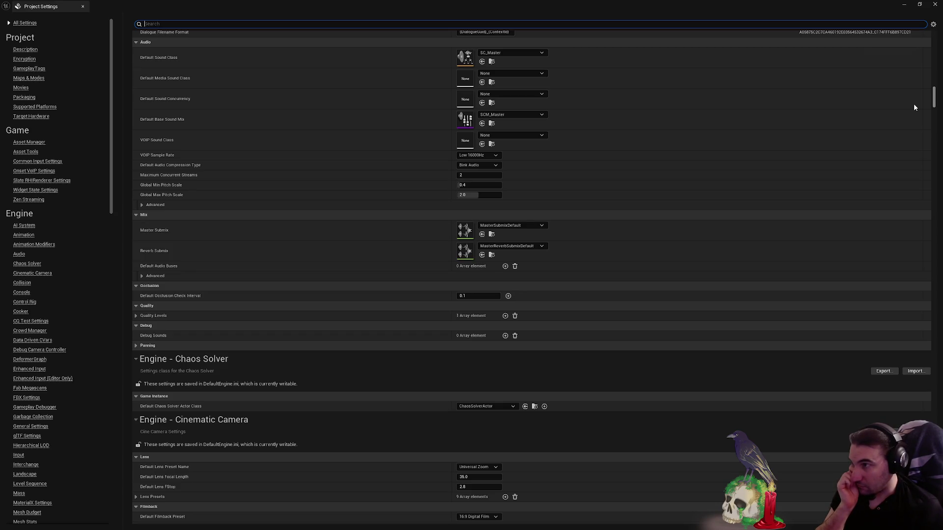
pyautogui.scroll(3, 914, 104)
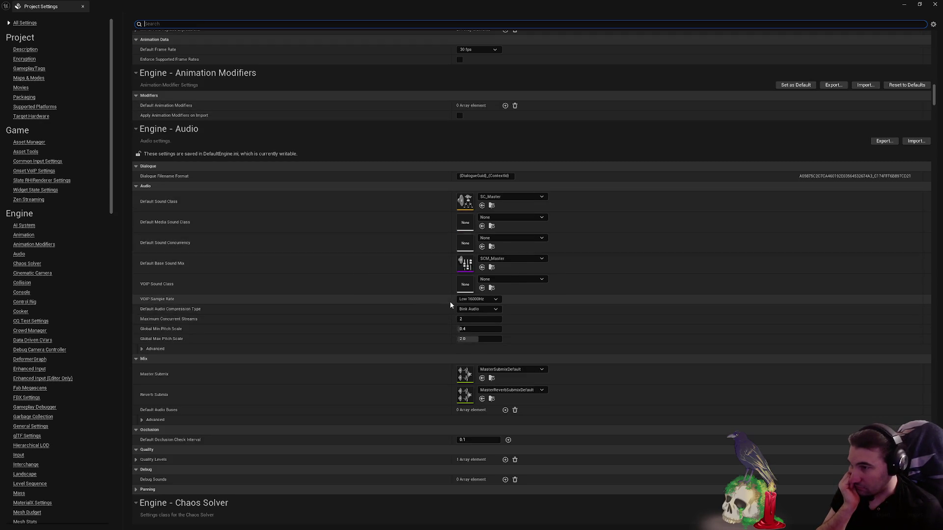
pyautogui.scroll(-1, 521, 304)
pyautogui.scroll(-6, 521, 304)
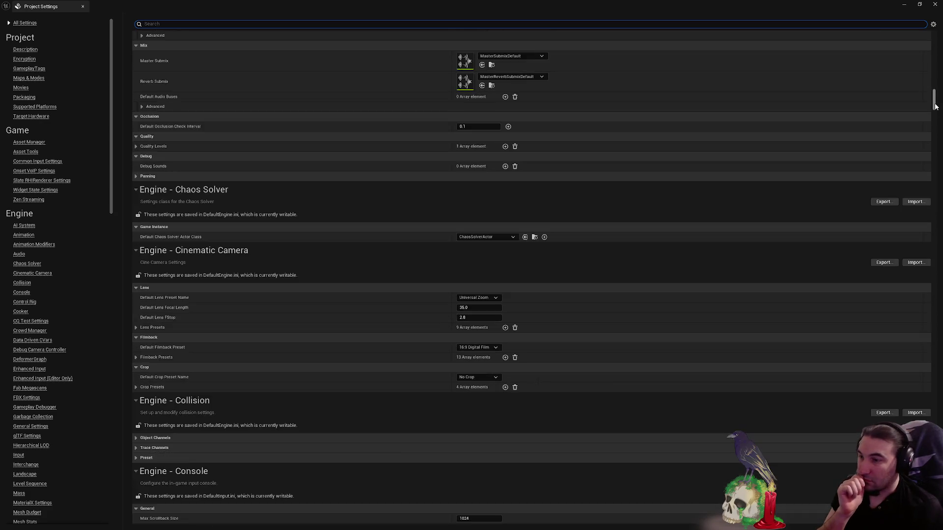
pyautogui.moveTo(936, 105)
pyautogui.mouseDown()
pyautogui.moveTo(917, 127)
pyautogui.moveTo(918, 119)
pyautogui.moveTo(894, 216)
pyautogui.moveTo(878, 240)
pyautogui.mouseUp()
# - Scroll down through the rest of the settings list, then back to the top
pyautogui.scroll(-10, 878, 243)
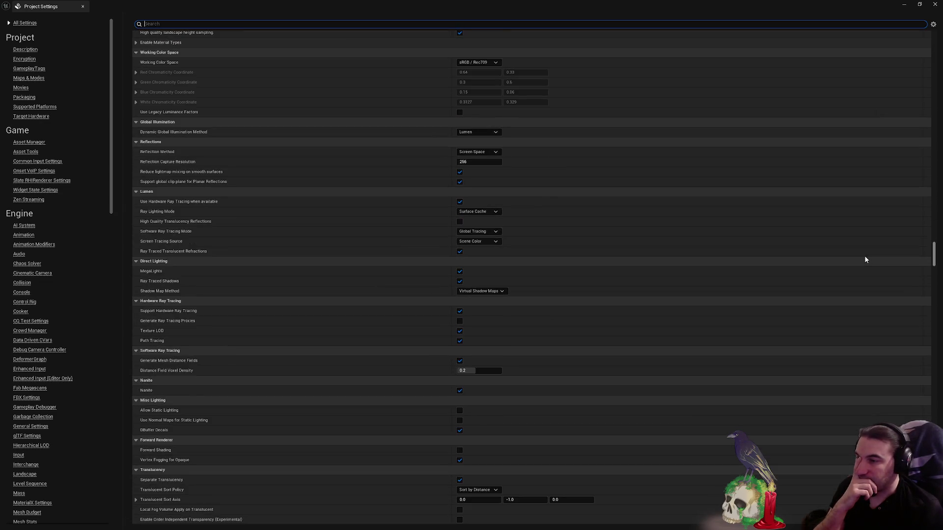
pyautogui.scroll(-10, 865, 260)
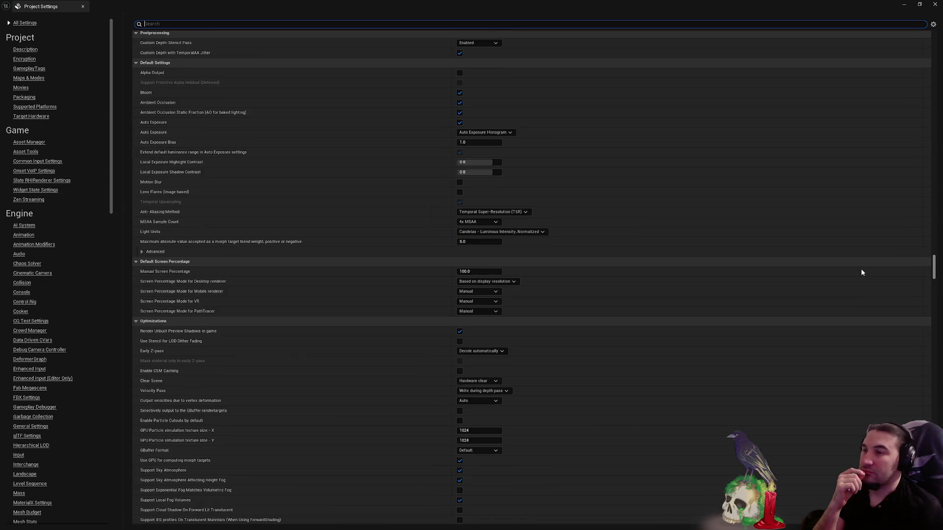
pyautogui.scroll(-15, 861, 273)
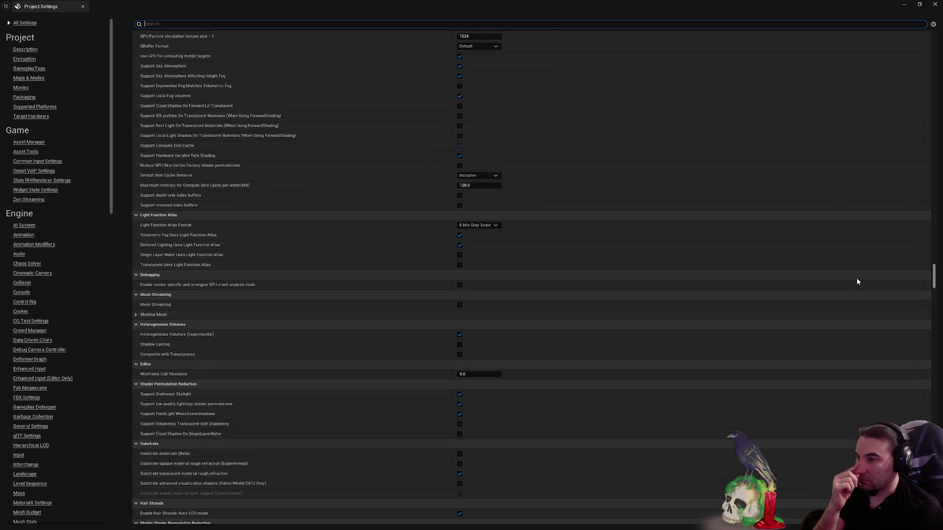
pyautogui.scroll(-15, 857, 297)
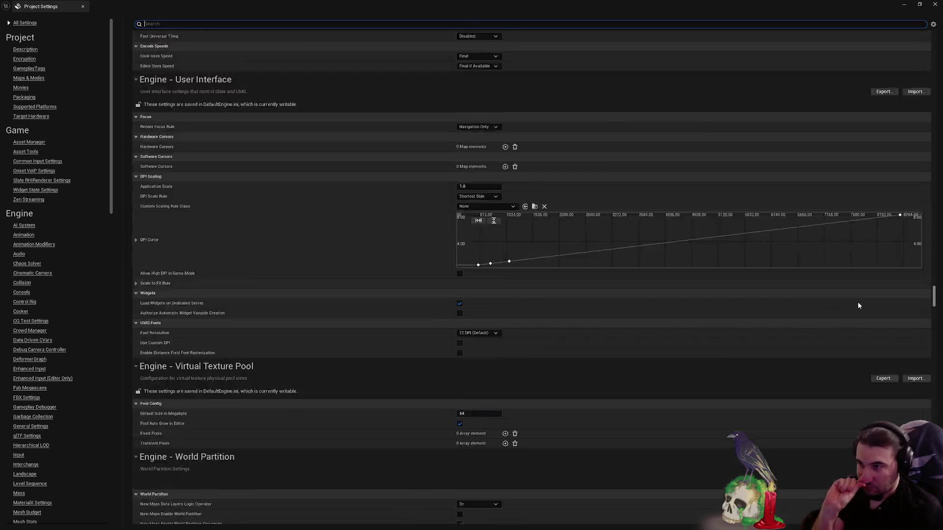
pyautogui.scroll(-5, 857, 305)
pyautogui.scroll(-10, 855, 312)
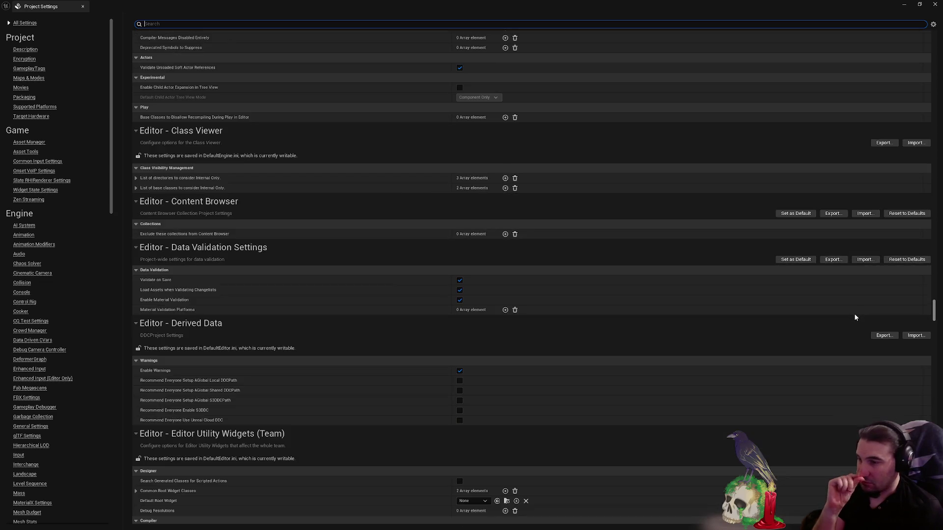
pyautogui.scroll(-8, 854, 315)
pyautogui.scroll(-3, 852, 321)
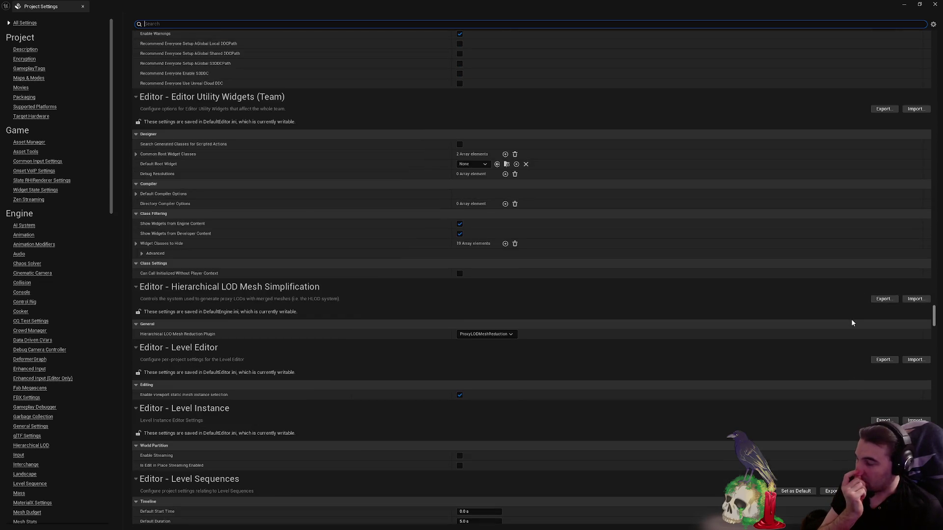
pyautogui.scroll(3, 852, 323)
pyautogui.scroll(-12, 852, 324)
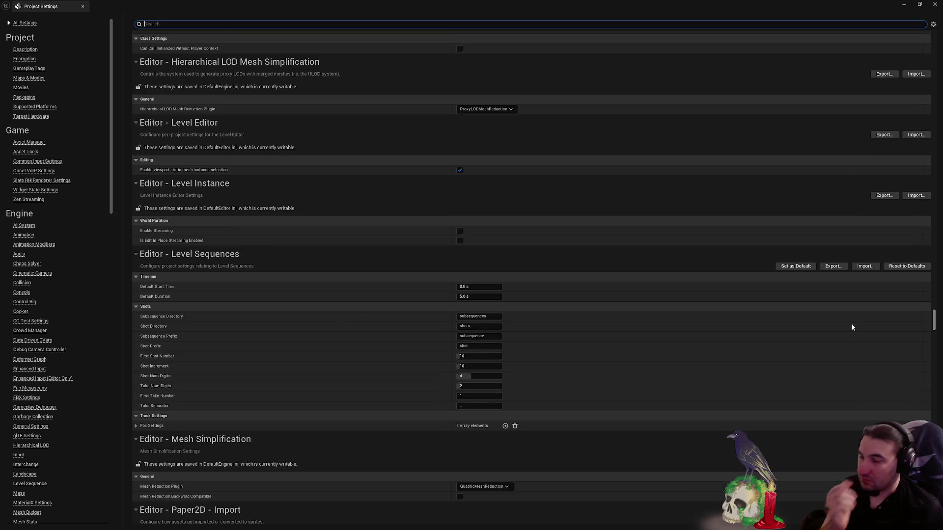
pyautogui.scroll(3, 854, 326)
pyautogui.scroll(5, 855, 322)
pyautogui.scroll(-20, 871, 349)
pyautogui.scroll(-15, 872, 363)
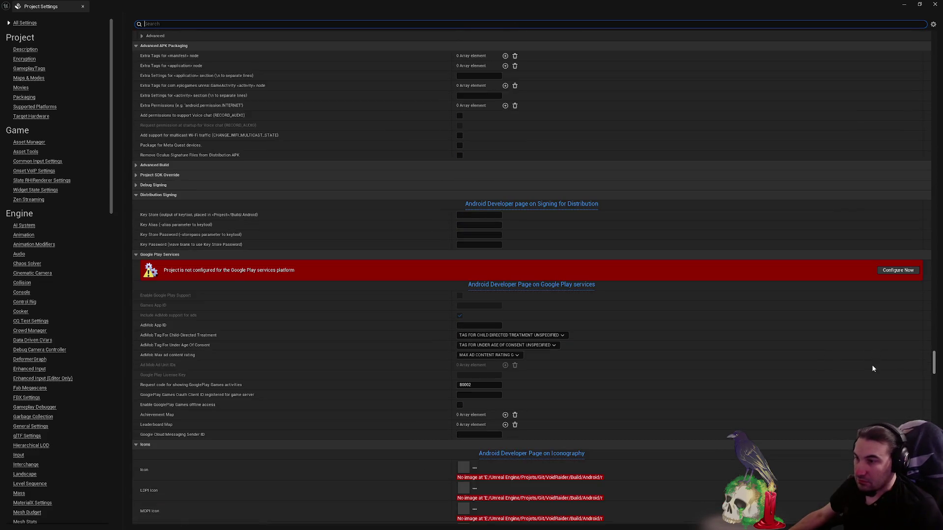
pyautogui.scroll(-3, 860, 364)
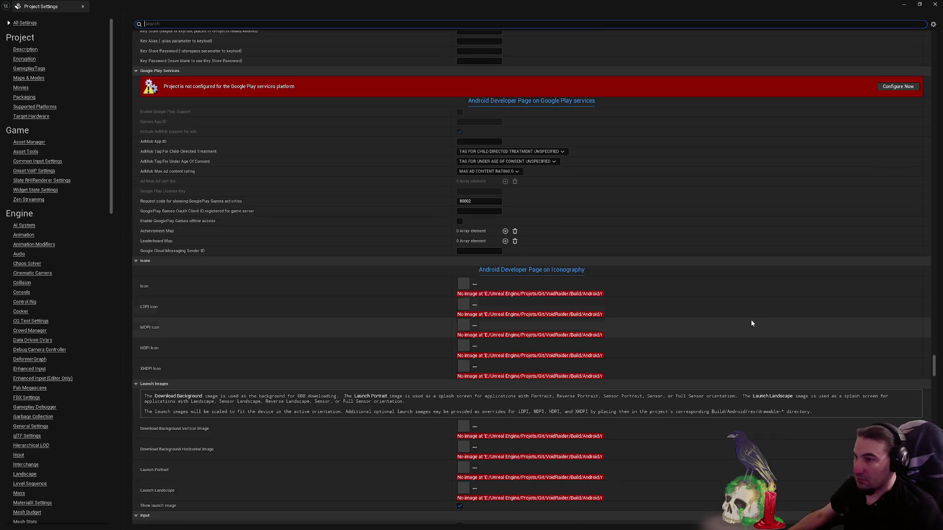
pyautogui.moveTo(932, 365)
pyautogui.mouseDown()
pyautogui.moveTo(932, 442)
pyautogui.moveTo(929, 17)
pyautogui.mouseUp()
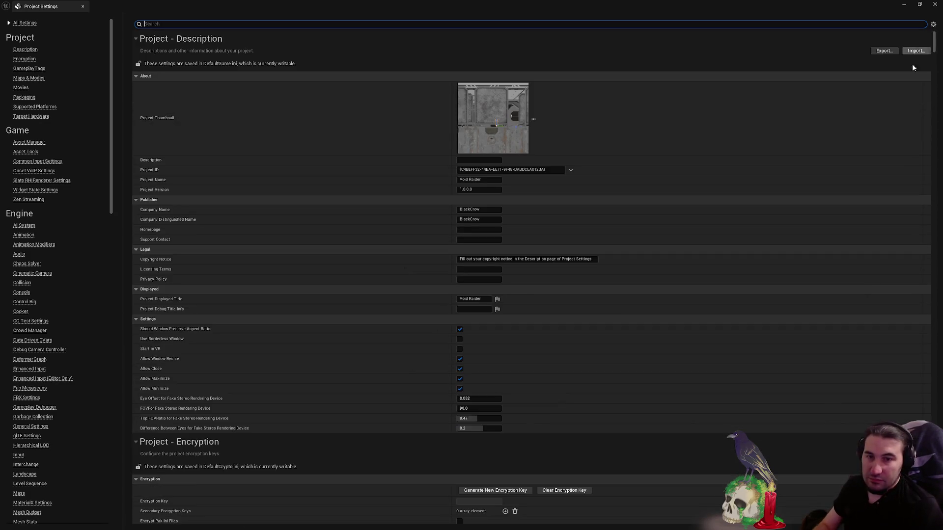
# - Scroll through the remaining project settings, then close the Project Settings window
pyautogui.press('super')
pyautogui.press('super')
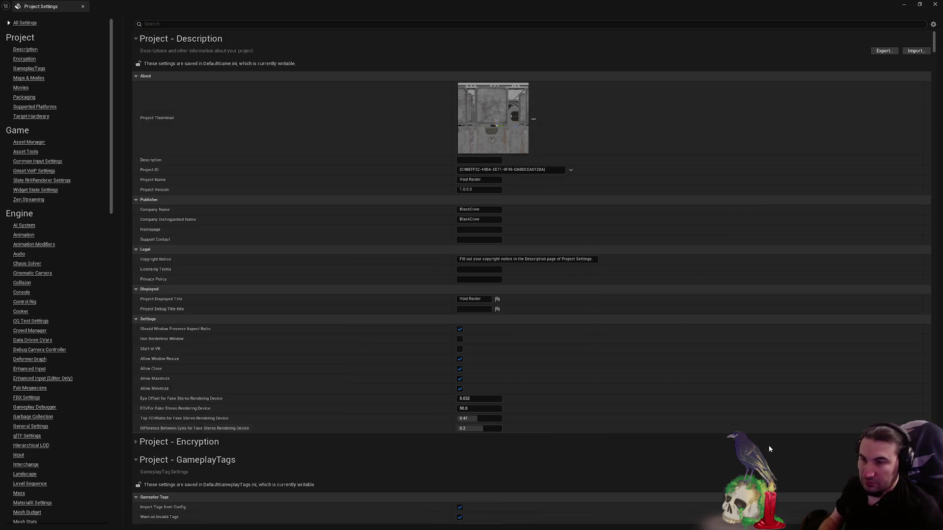
pyautogui.scroll(-3, 653, 354)
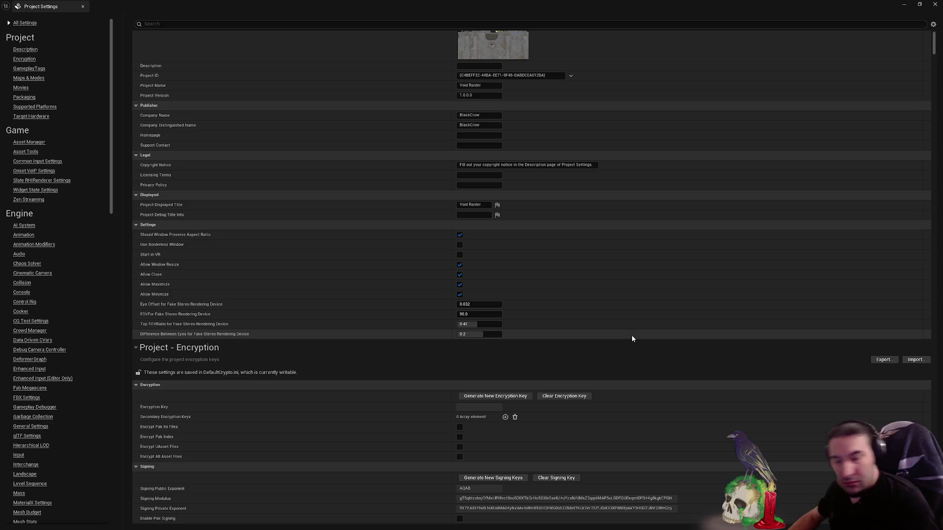
pyautogui.scroll(-3, 541, 379)
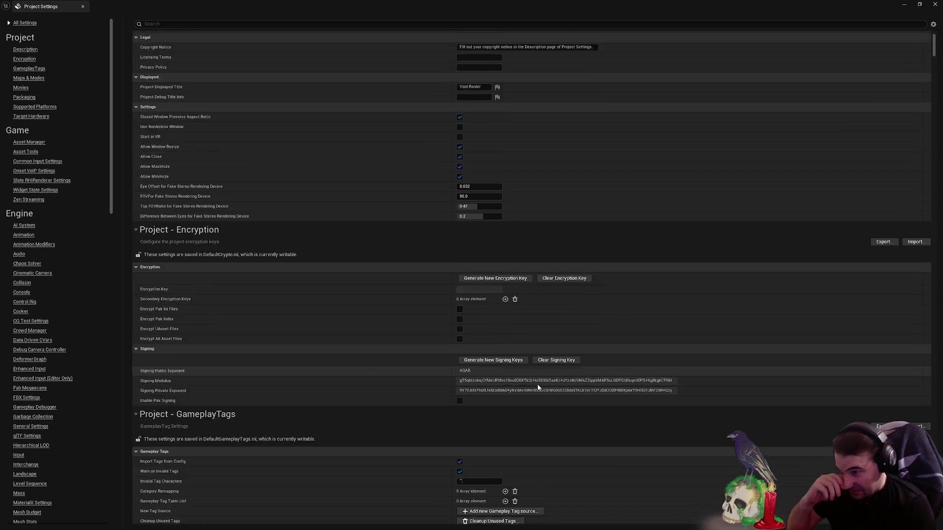
pyautogui.scroll(-8, 539, 387)
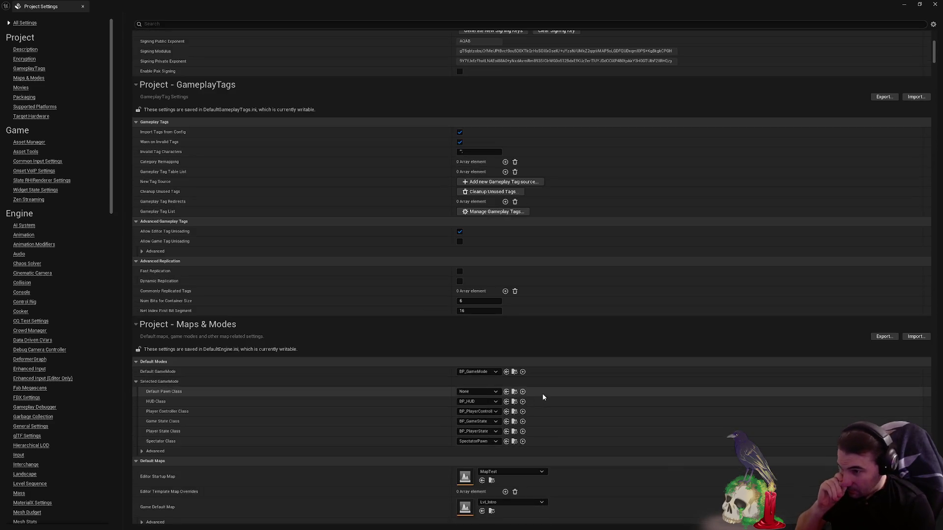
pyautogui.scroll(-8, 545, 396)
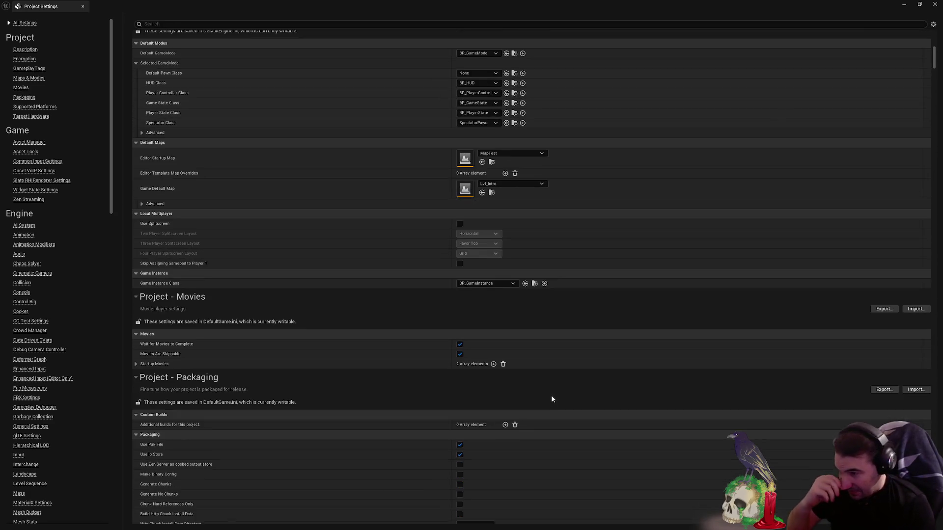
pyautogui.scroll(-7, 551, 398)
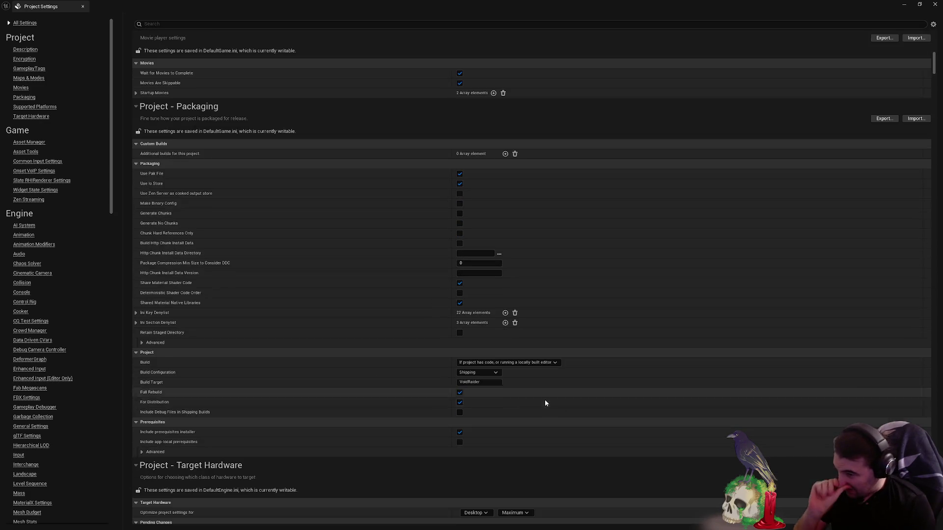
pyautogui.scroll(-7, 545, 403)
pyautogui.scroll(-1, 542, 403)
pyautogui.scroll(-5, 541, 400)
pyautogui.scroll(-8, 539, 415)
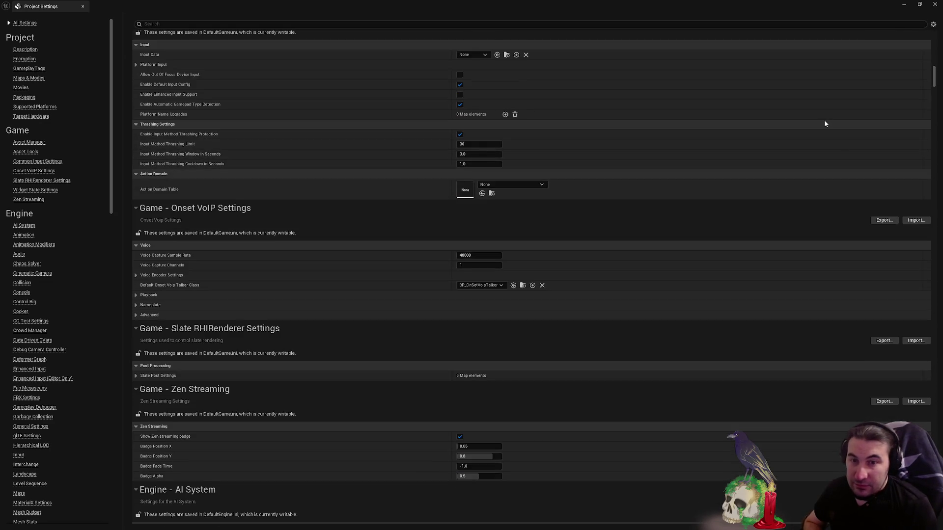
pyautogui.scroll(-2, 553, 131)
pyautogui.click(935, 4)
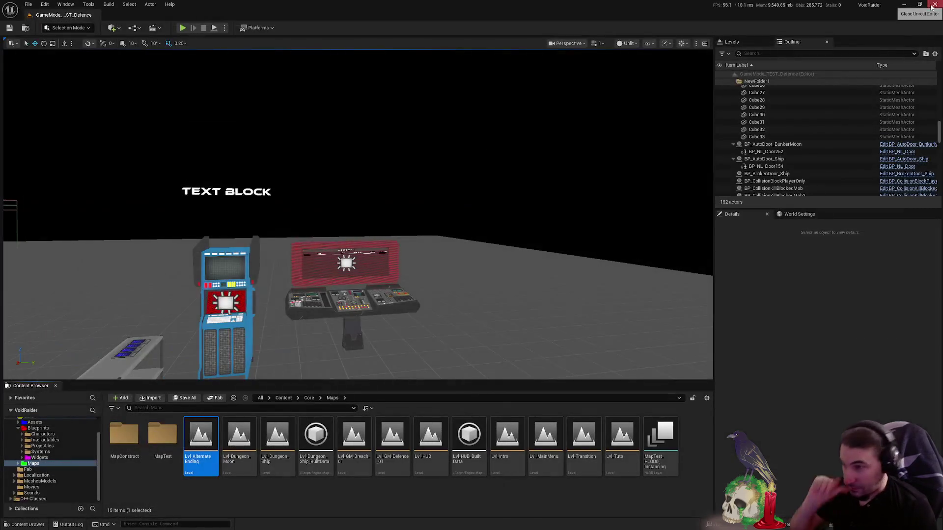
# - Fly the viewport to the orange floor by the red wall, then bring up the Start menu
pyautogui.moveTo(539, 216); pyautogui.dragTo(540, 216)
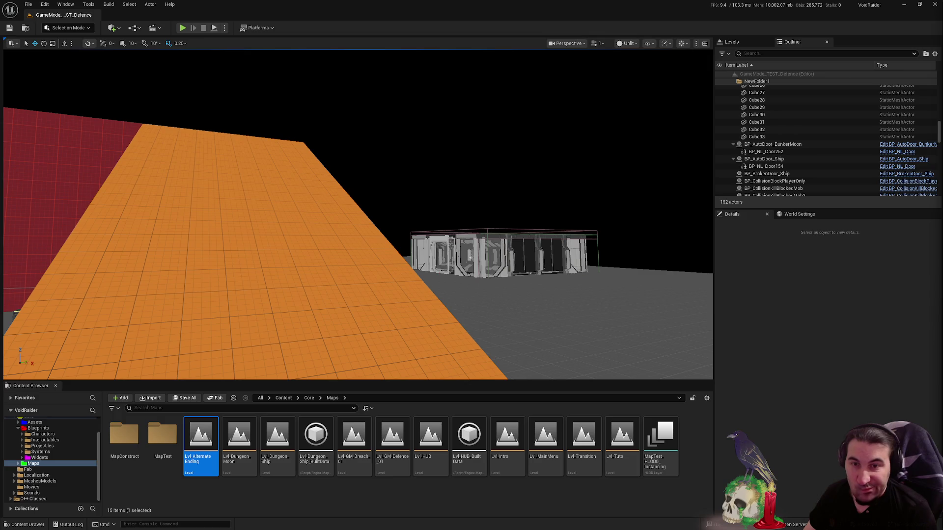
pyautogui.press('super')
pyautogui.press('Escape')
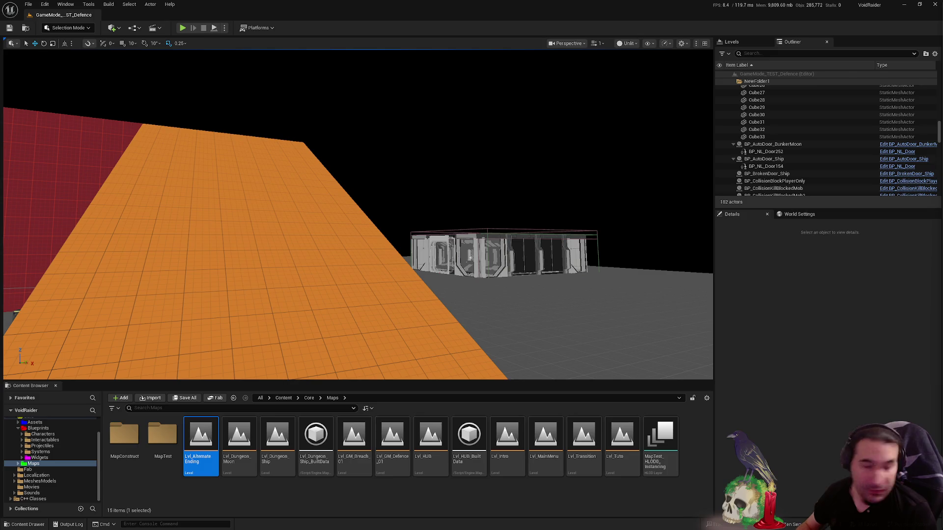
pyautogui.click(391, 522)
# - In Voicemeeter Potato, turn off the Spotify strip's A2 output and minimise the mixer
pyautogui.click(406, 522)
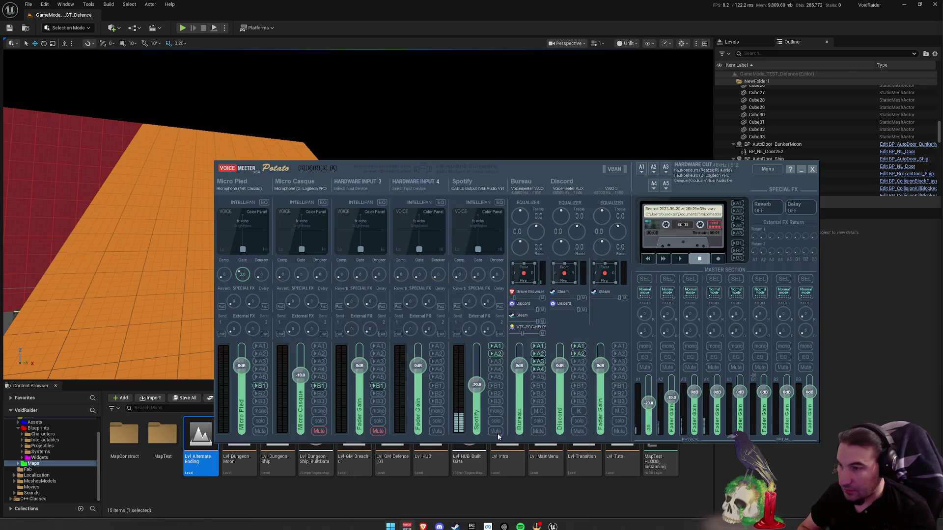
pyautogui.click(497, 355)
pyautogui.click(804, 170)
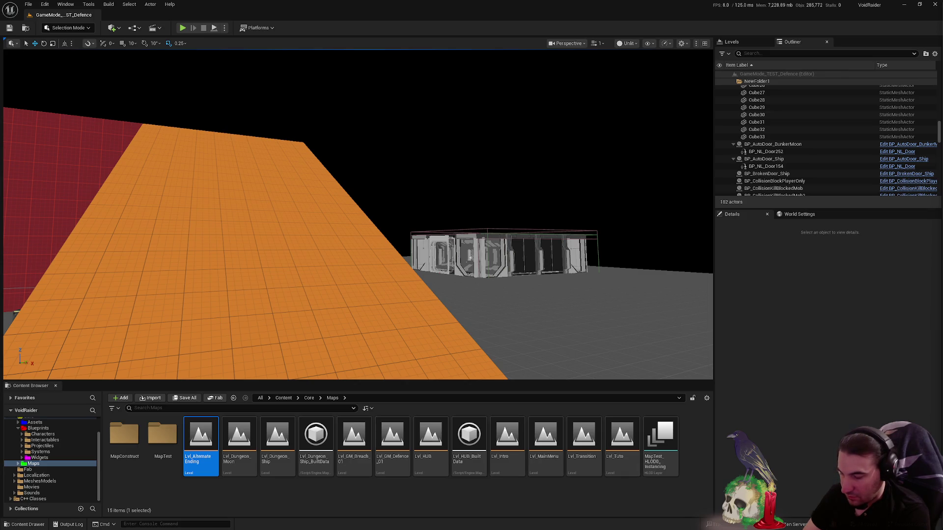
pyautogui.press('super')
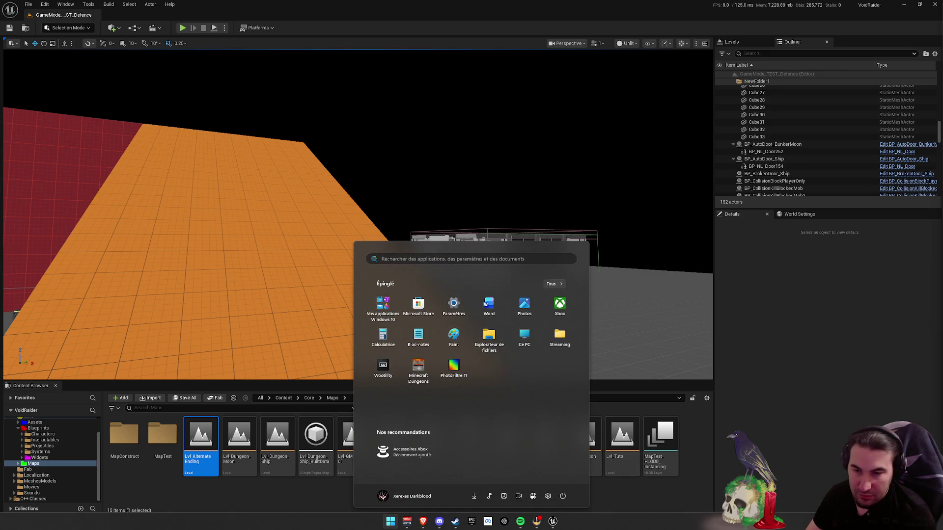
pyautogui.press('super')
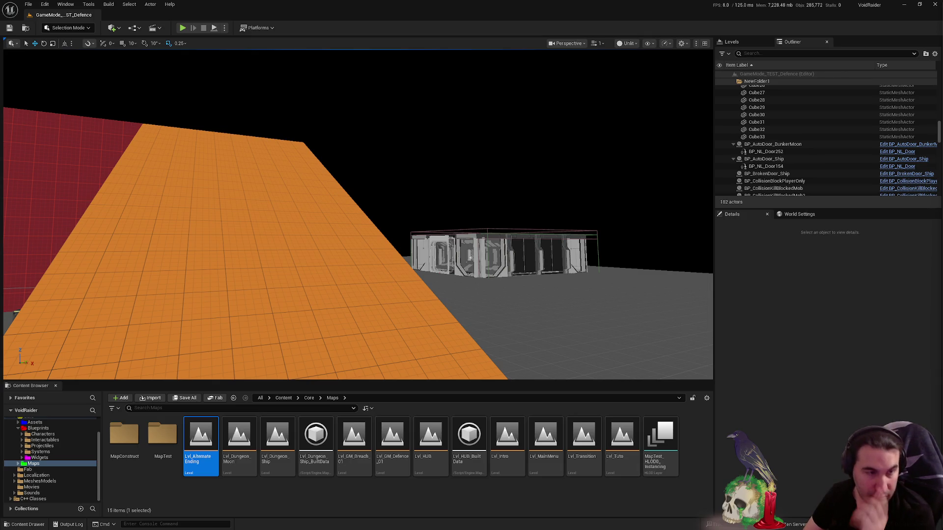
pyautogui.press('super')
pyautogui.moveTo(425, 527)
pyautogui.press('Escape')
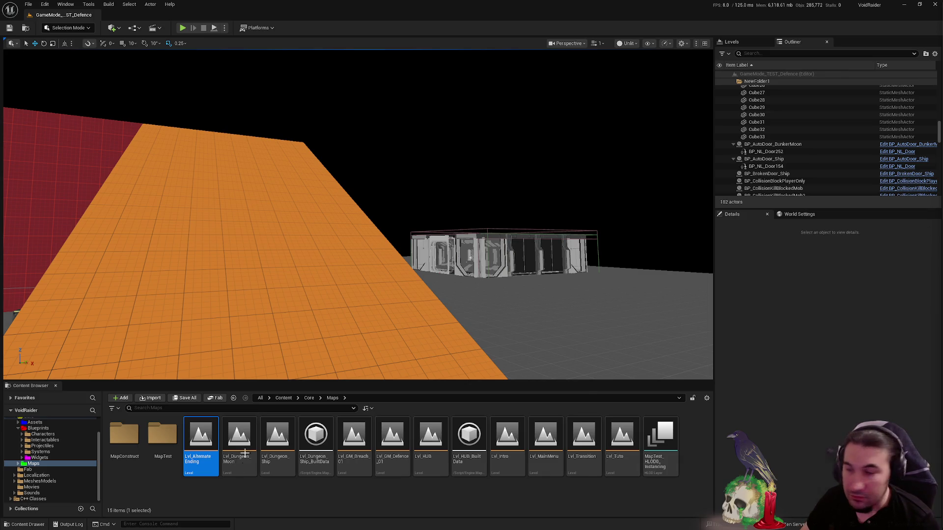
pyautogui.press('super')
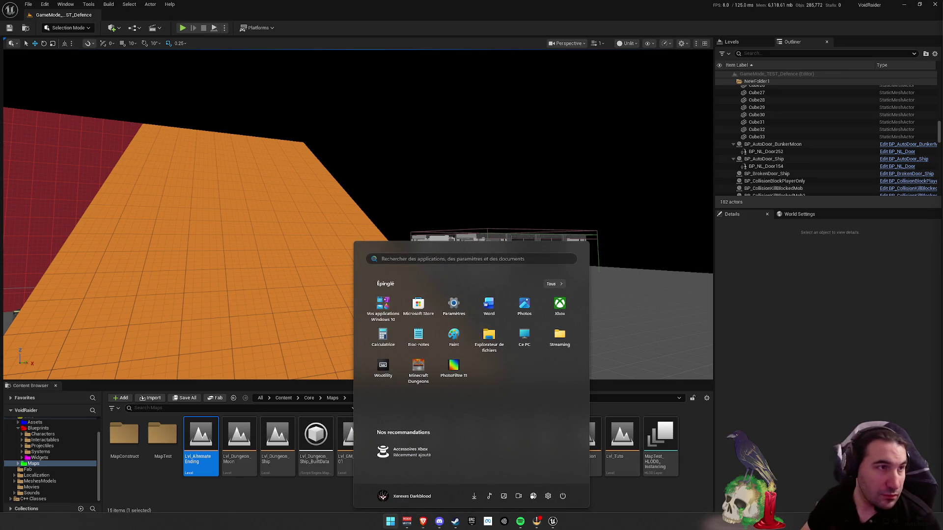
pyautogui.press('super')
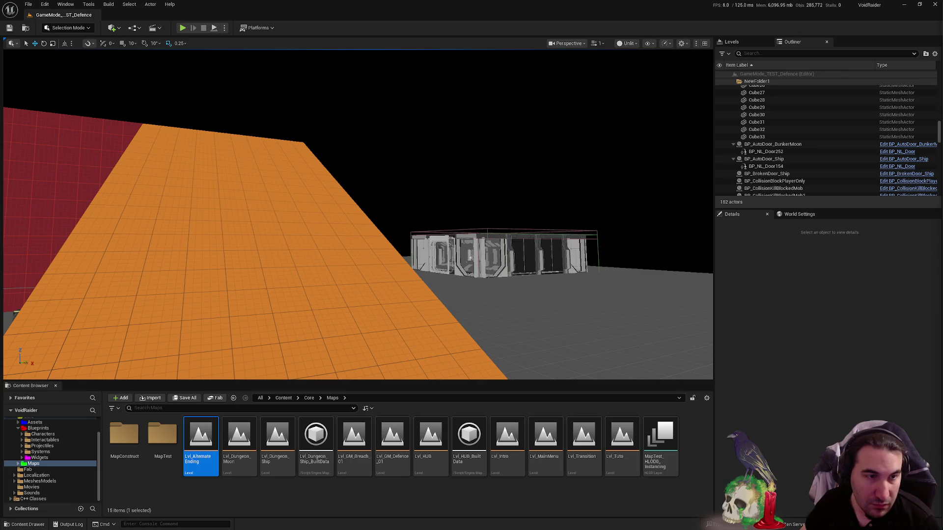
pyautogui.press('super+Down')
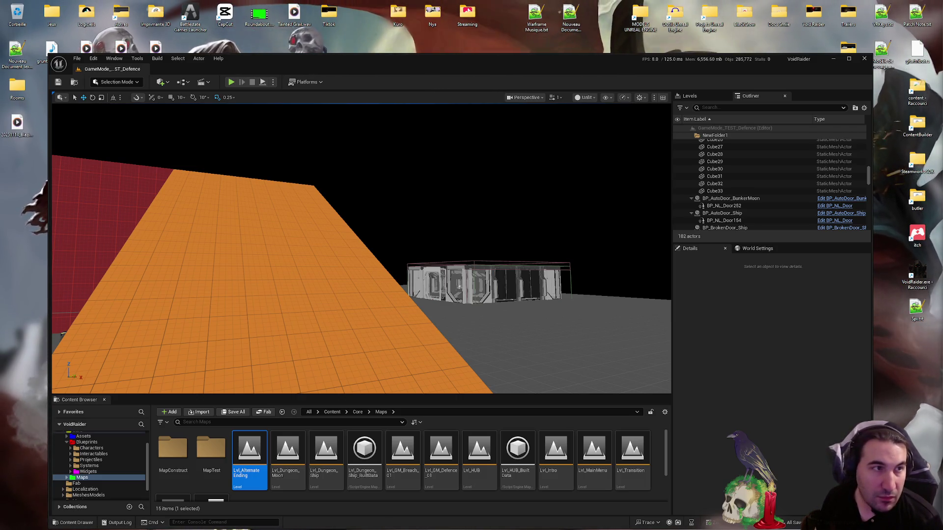
# - Move the Unreal Editor window lower and rearrange the Tiktok and CapCut desktop shortcuts
pyautogui.moveTo(539, 70); pyautogui.dragTo(582, 34)
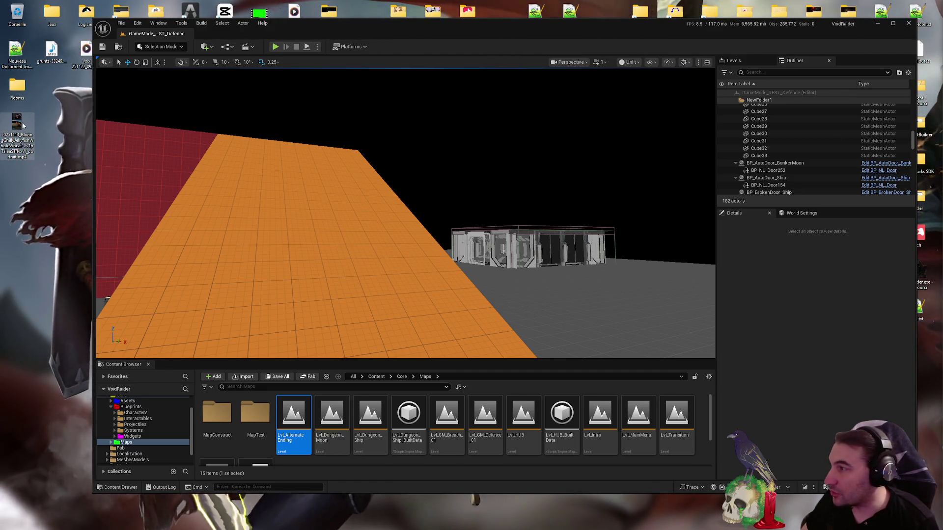
pyautogui.moveTo(537, 29); pyautogui.dragTo(546, 99)
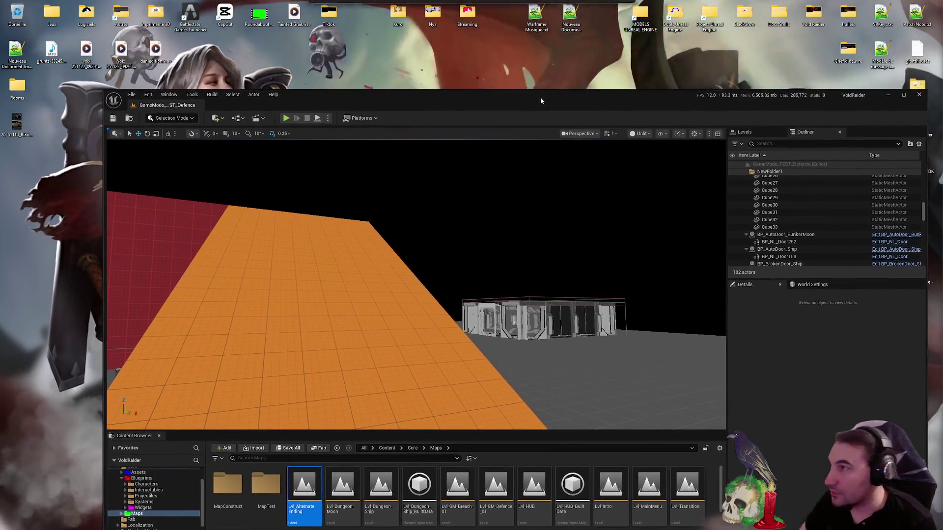
pyautogui.moveTo(329, 14)
pyautogui.mouseDown()
pyautogui.moveTo(384, 30)
pyautogui.moveTo(602, 20)
pyautogui.mouseUp()
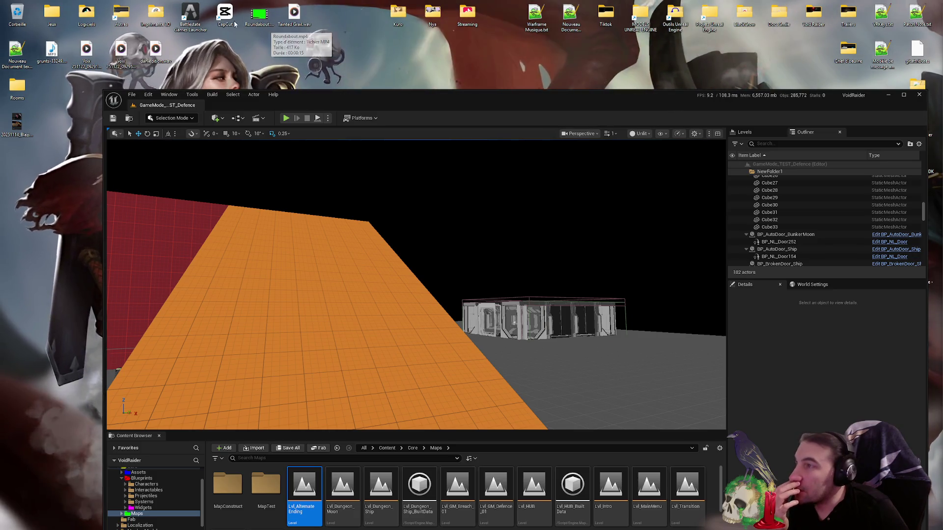
pyautogui.moveTo(226, 18)
pyautogui.mouseDown()
pyautogui.moveTo(295, 47)
pyautogui.moveTo(290, 18)
pyautogui.mouseUp()
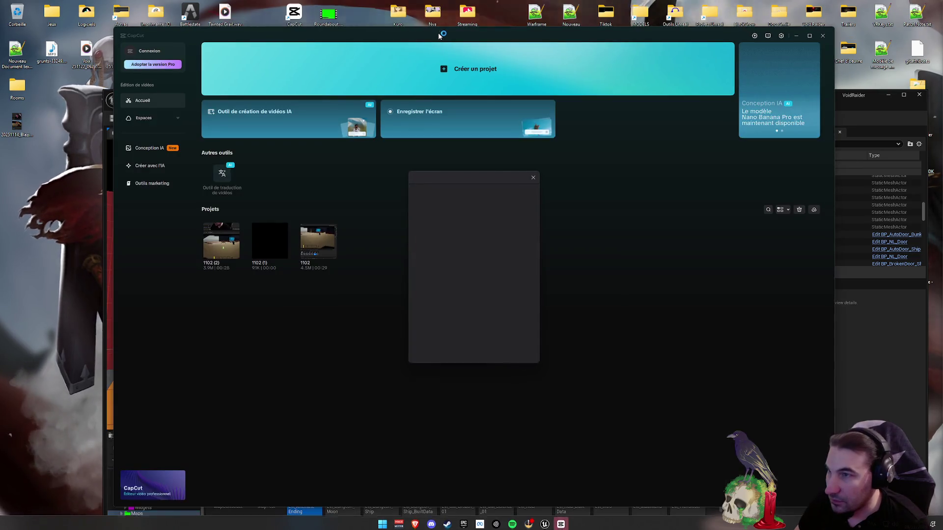
# - Dismiss the Pro trial offer, glance at Espaces, and start a new CapCut project
pyautogui.click(534, 177)
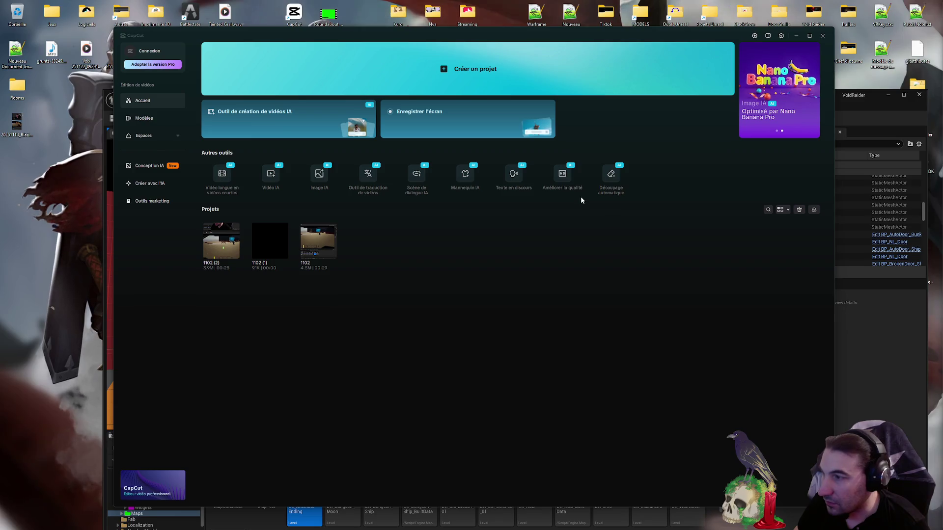
pyautogui.moveTo(259, 252)
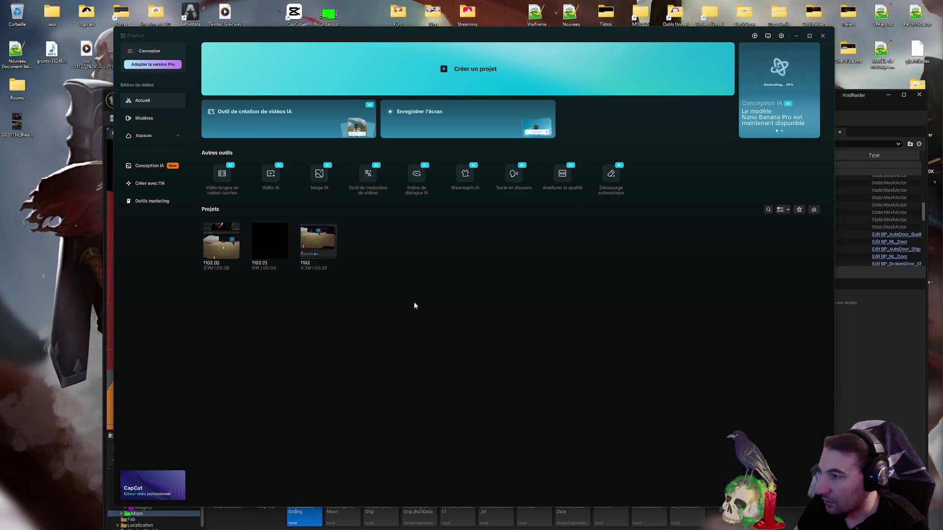
pyautogui.moveTo(808, 215)
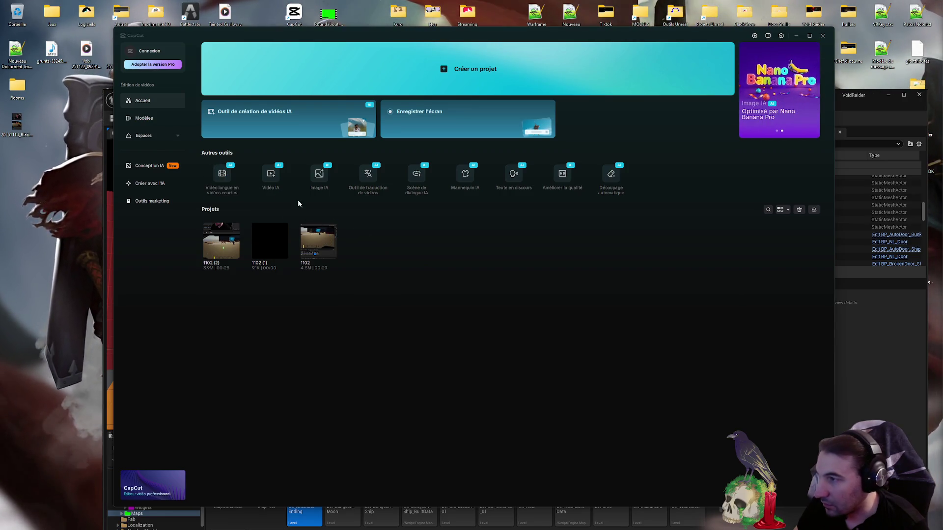
pyautogui.moveTo(272, 174)
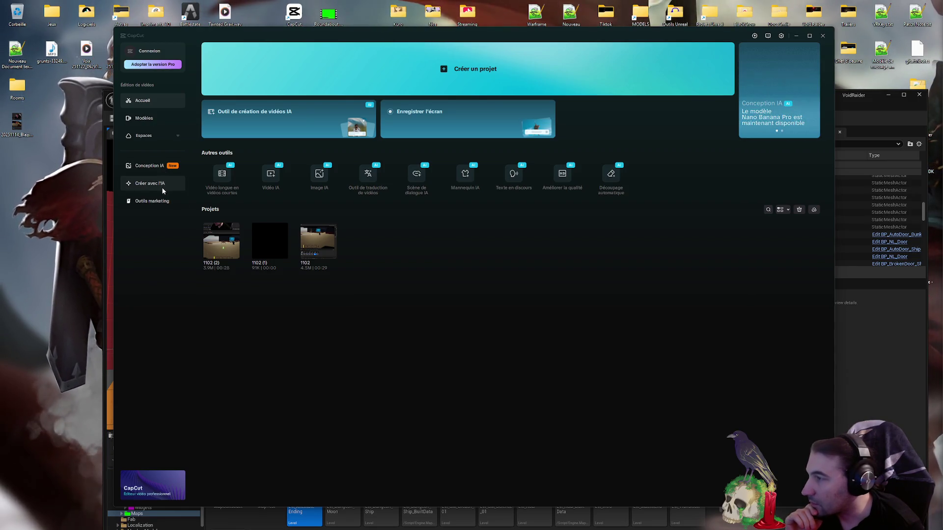
pyautogui.click(167, 134)
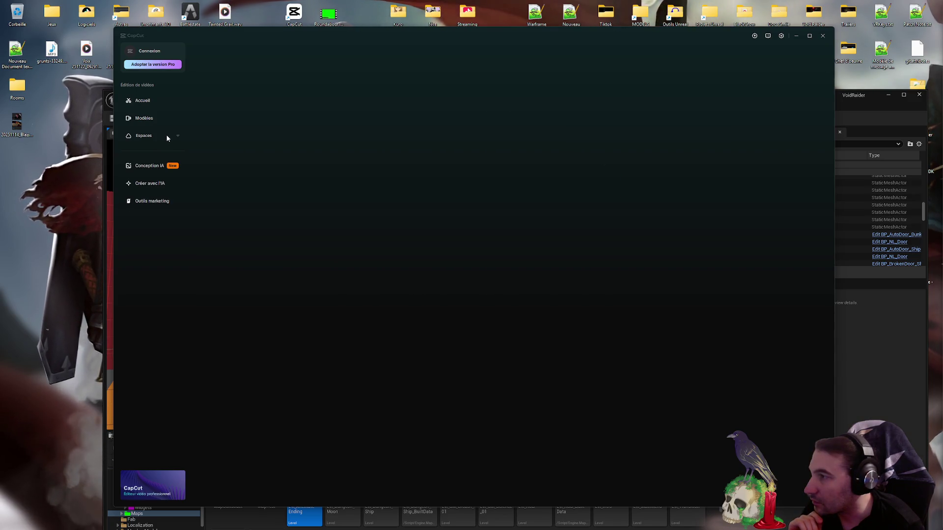
pyautogui.click(147, 100)
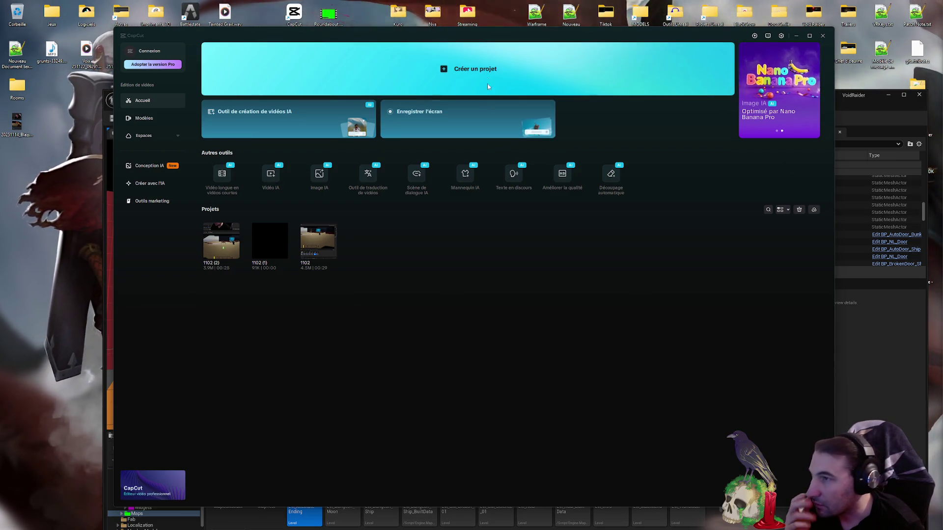
pyautogui.click(474, 76)
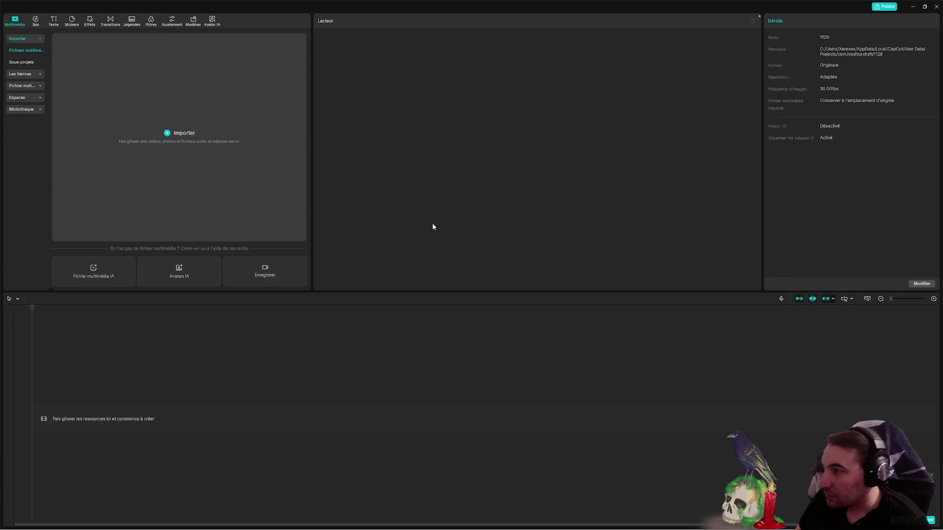
# - Drop the recording on the timeline, scrub near one second, then delete it and restore the window
pyautogui.doubleClick(262, 4)
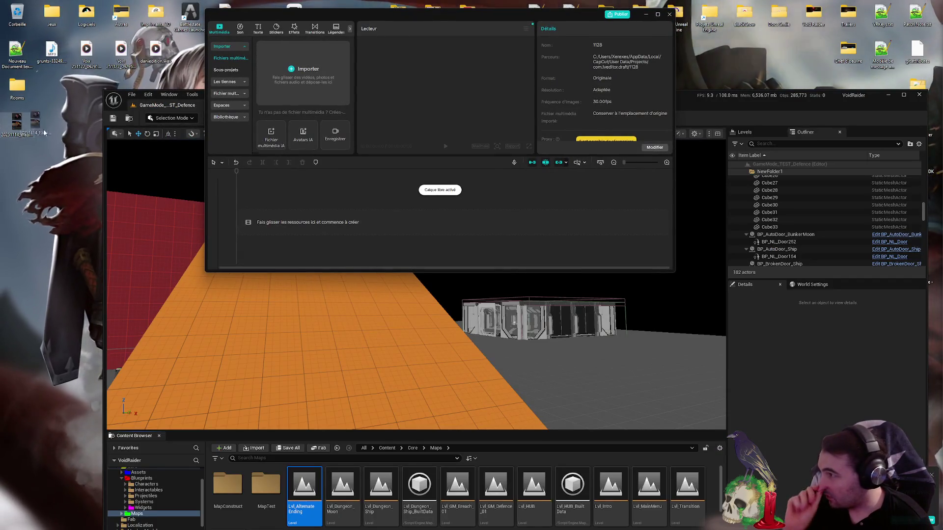
pyautogui.doubleClick(497, 10)
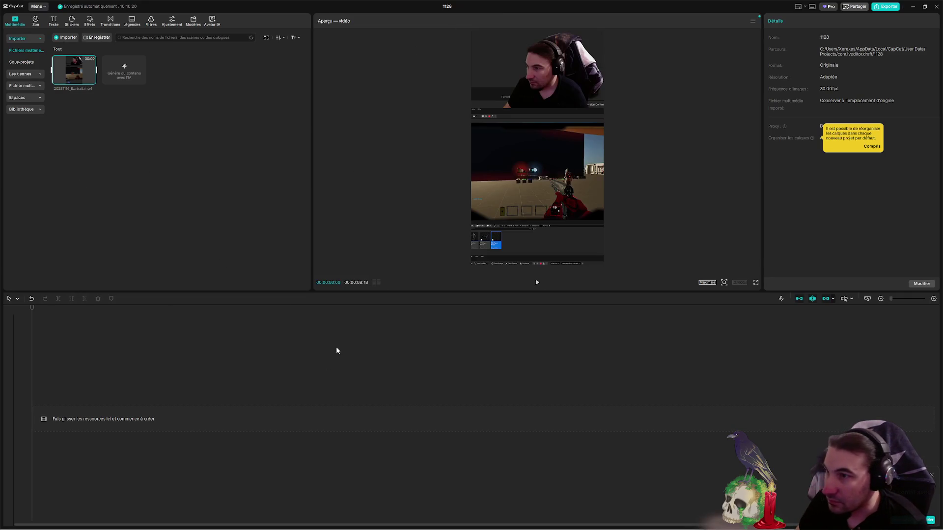
pyautogui.click(534, 350)
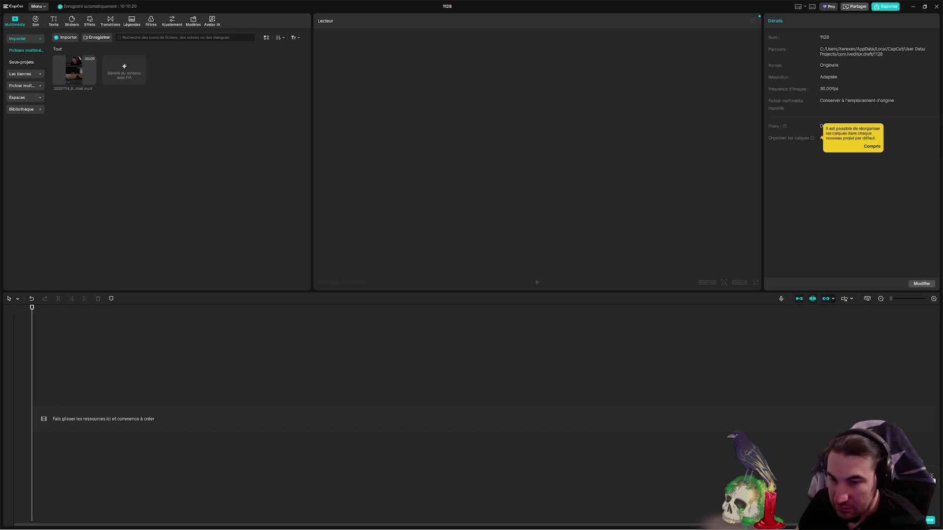
pyautogui.moveTo(73, 71)
pyautogui.mouseDown()
pyautogui.moveTo(128, 344)
pyautogui.moveTo(37, 385)
pyautogui.moveTo(55, 399)
pyautogui.mouseUp()
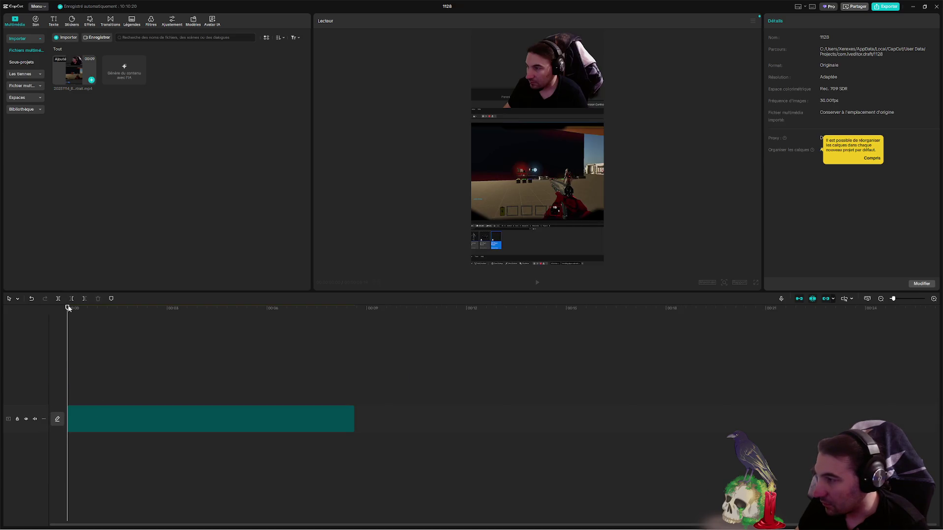
pyautogui.moveTo(67, 309)
pyautogui.mouseDown()
pyautogui.moveTo(145, 309)
pyautogui.moveTo(376, 341)
pyautogui.moveTo(158, 331)
pyautogui.moveTo(338, 351)
pyautogui.moveTo(68, 364)
pyautogui.mouseUp()
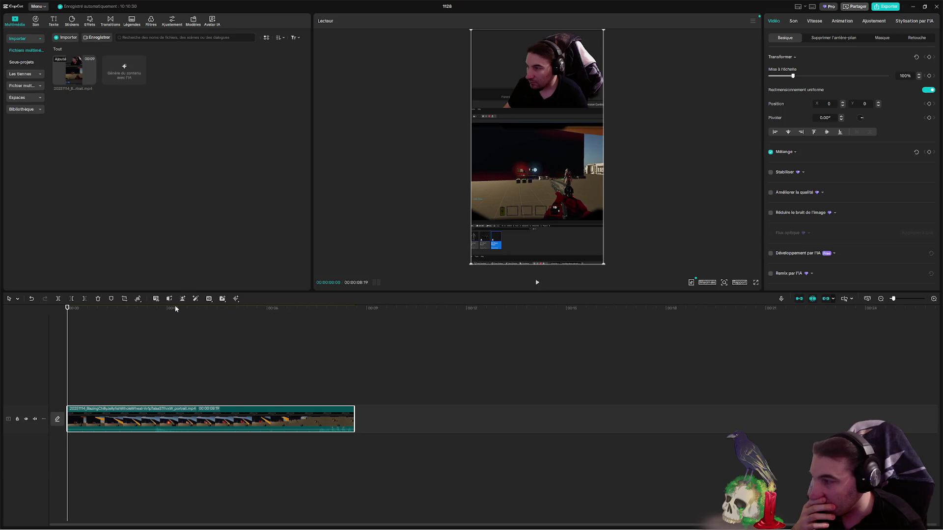
pyautogui.moveTo(444, 528)
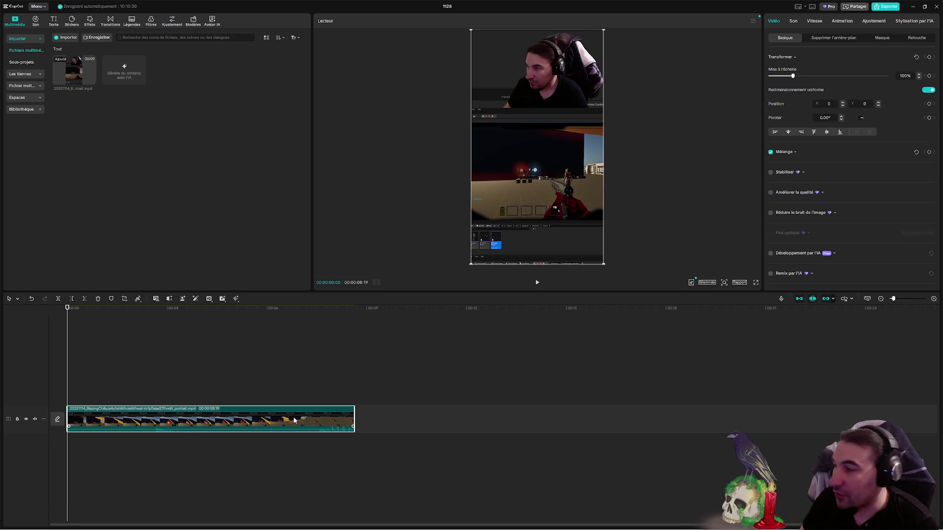
pyautogui.press('Delete')
pyautogui.press('super+Down')
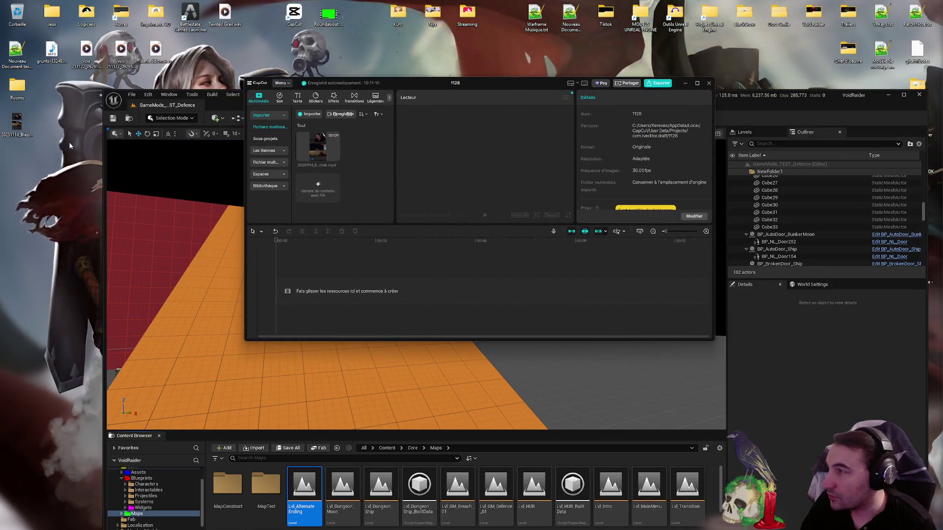
# - Import the desktop video into Médias, delete it from the bin, then try deleting the desktop file
pyautogui.moveTo(8, 125); pyautogui.dragTo(356, 158)
pyautogui.press('Delete')
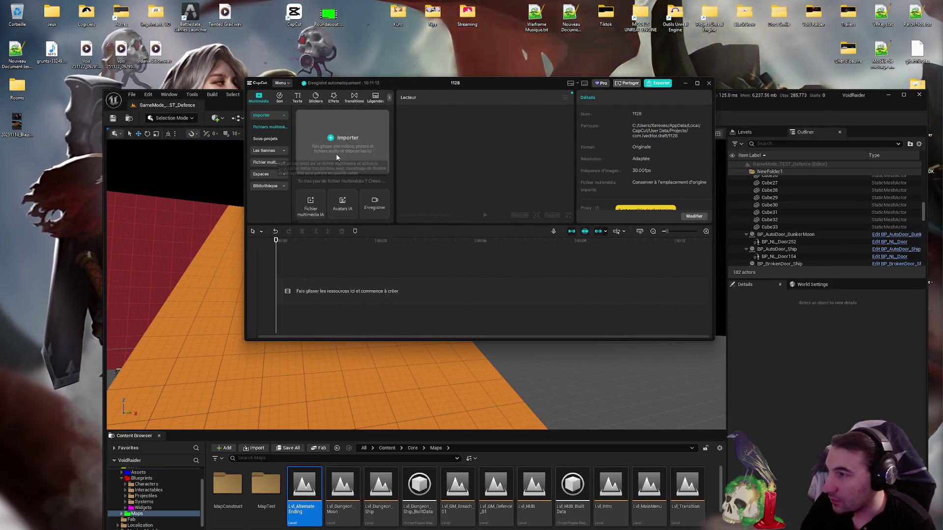
pyautogui.click(17, 123)
pyautogui.press('Delete')
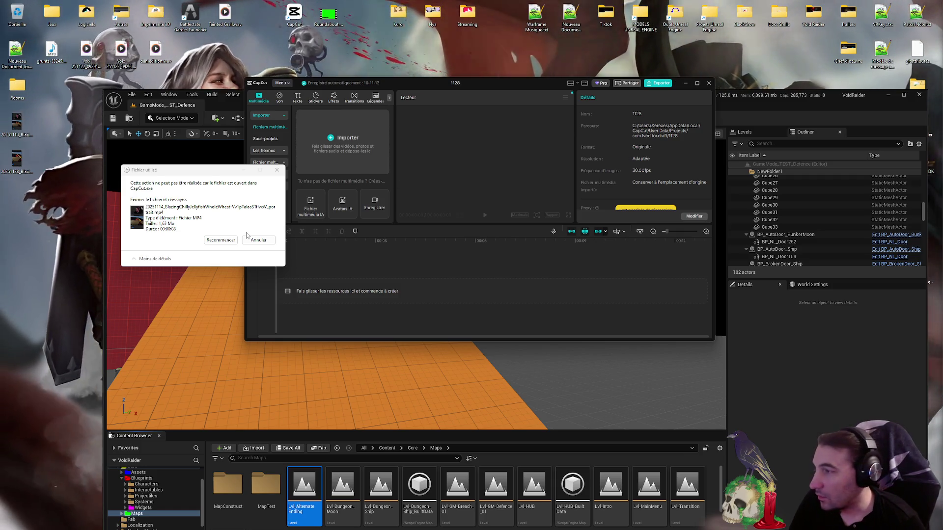
# - Retry then cancel the in-use file deletion, decline a second attempt, and close project 1128
pyautogui.click(222, 239)
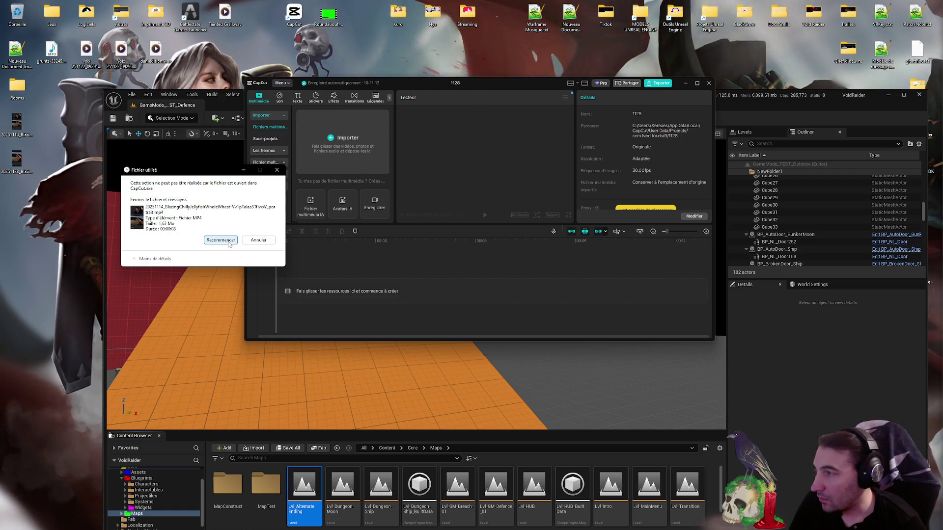
pyautogui.click(229, 242)
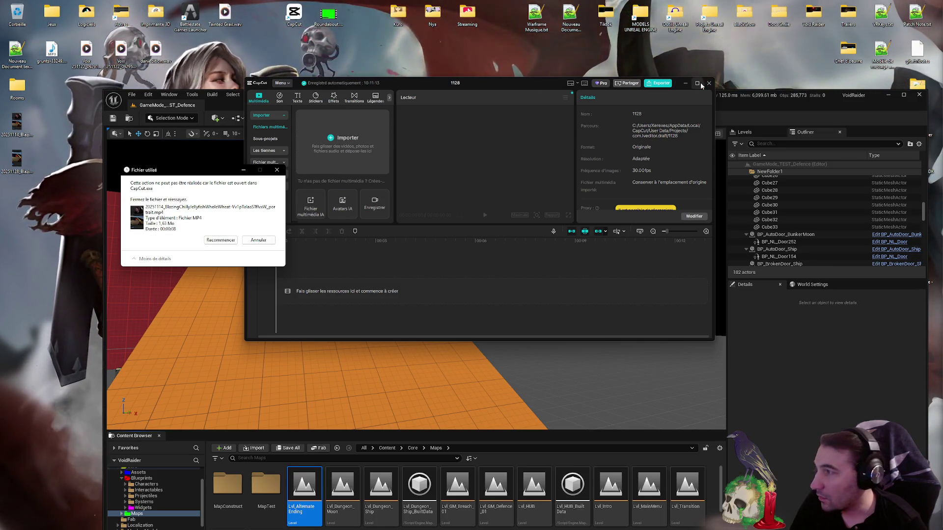
pyautogui.click(258, 240)
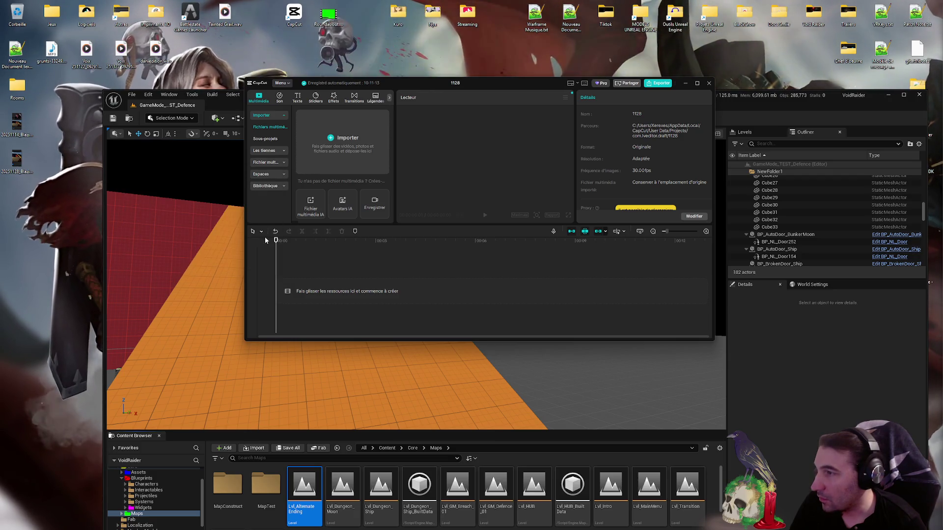
pyautogui.click(27, 120)
pyautogui.press('Delete')
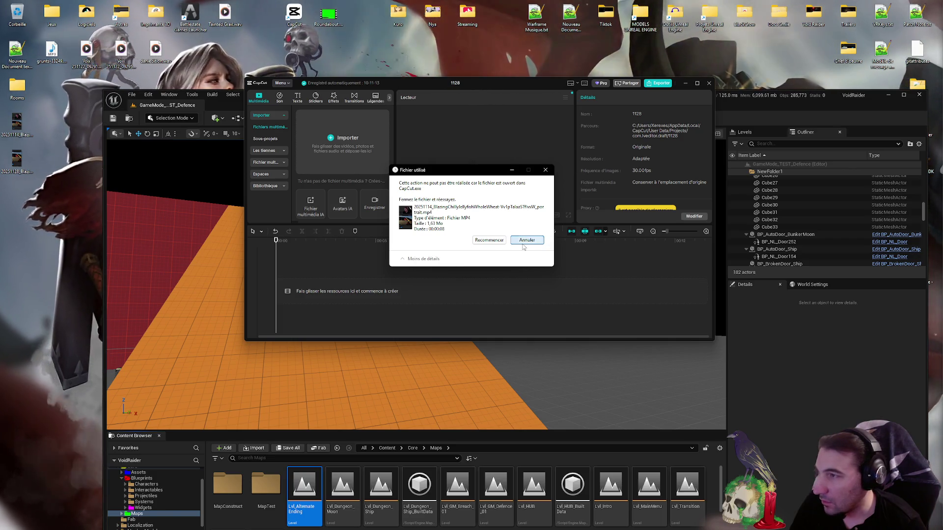
pyautogui.click(526, 240)
pyautogui.click(708, 83)
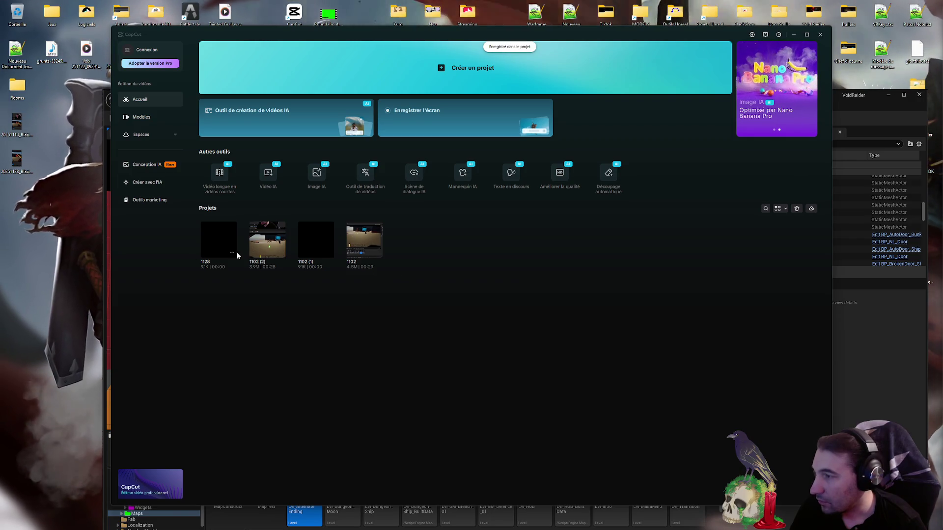
# - Open the 1102 (2) project and dismiss the prompt to relink its missing portrait video
pyautogui.click(235, 255)
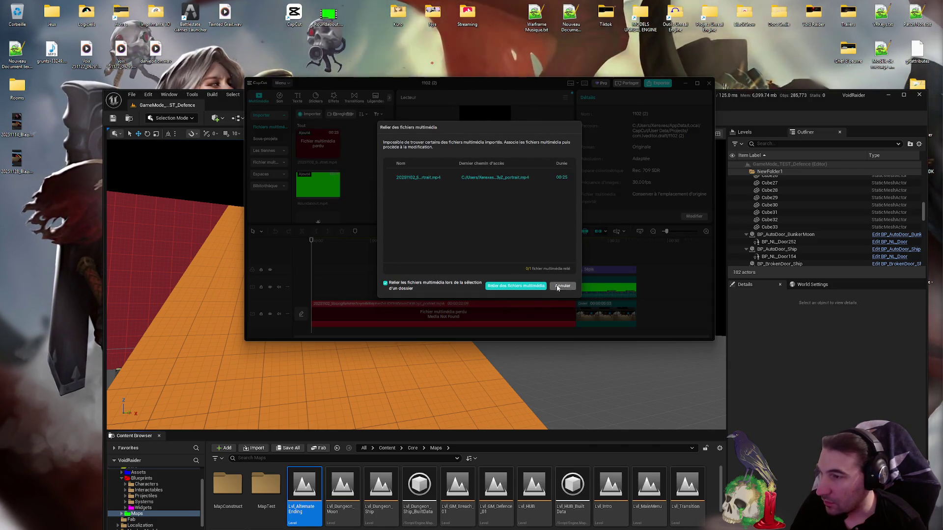
pyautogui.click(538, 286)
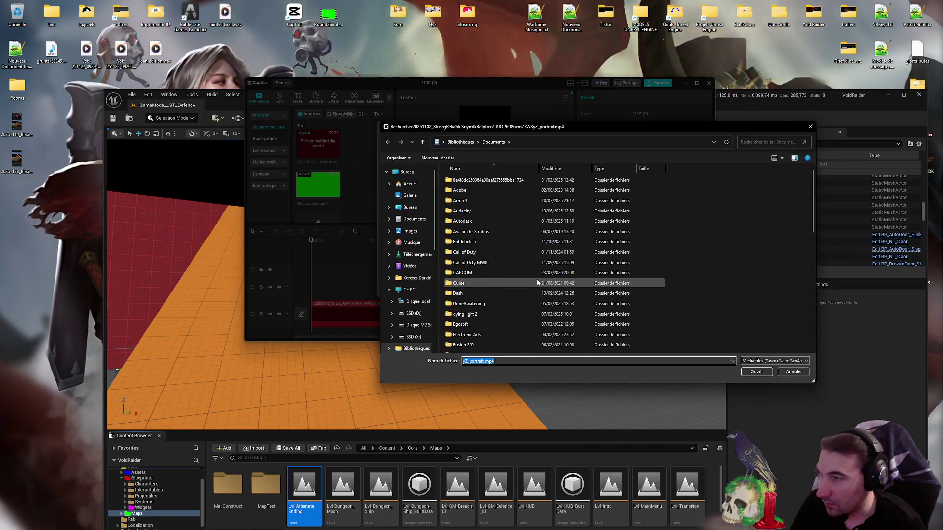
pyautogui.click(792, 372)
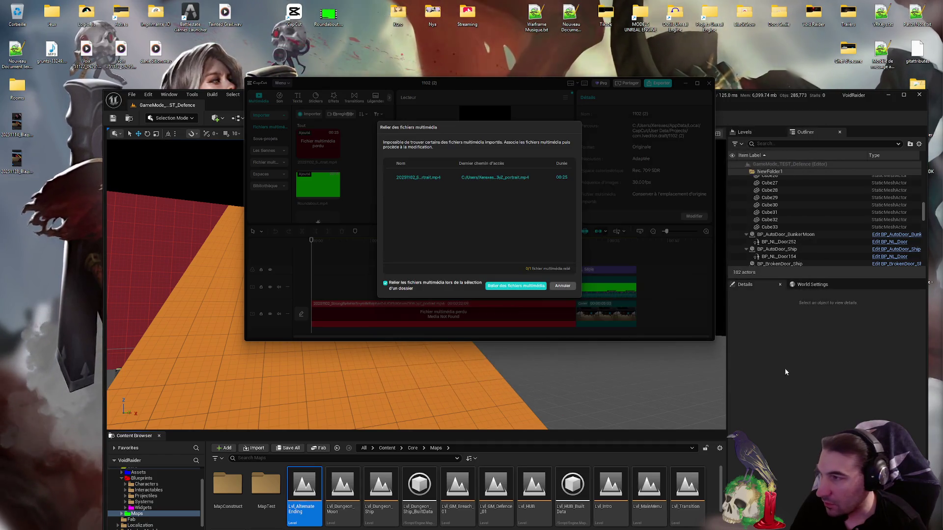
pyautogui.click(416, 286)
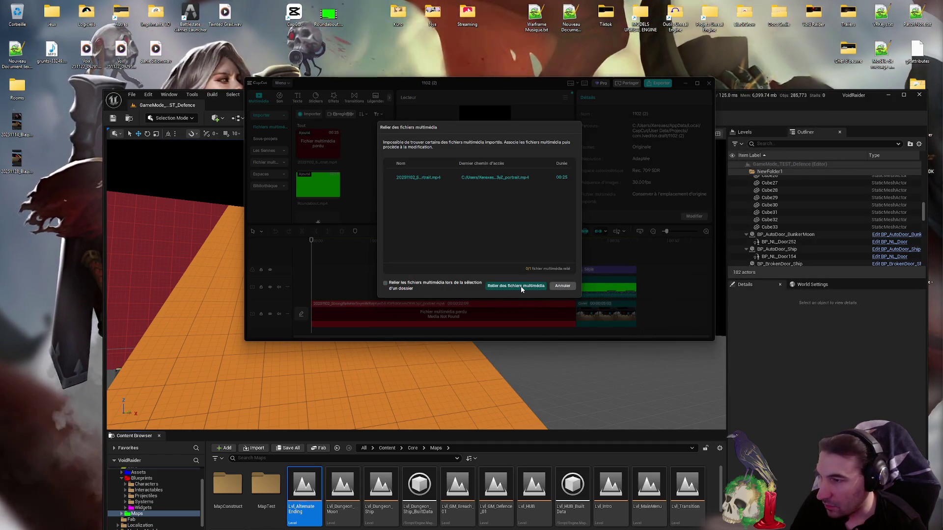
pyautogui.click(521, 286)
pyautogui.click(789, 373)
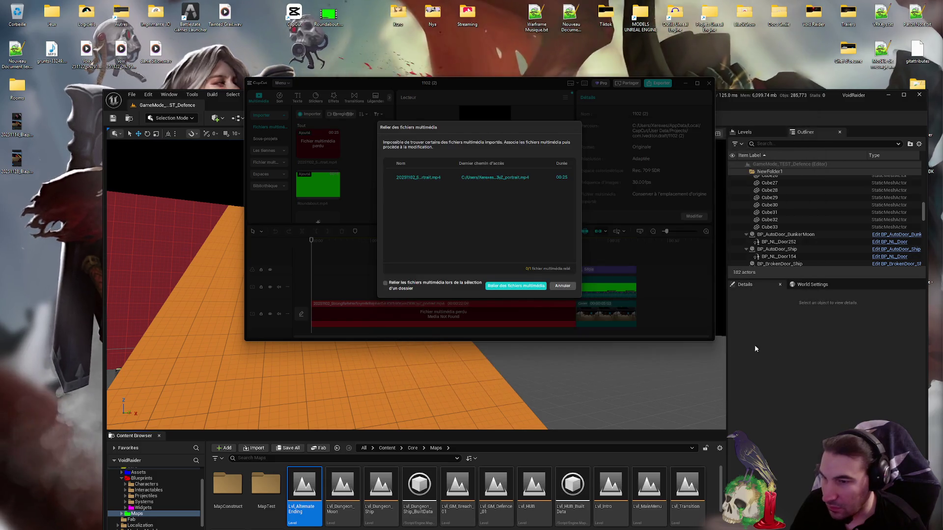
pyautogui.click(561, 286)
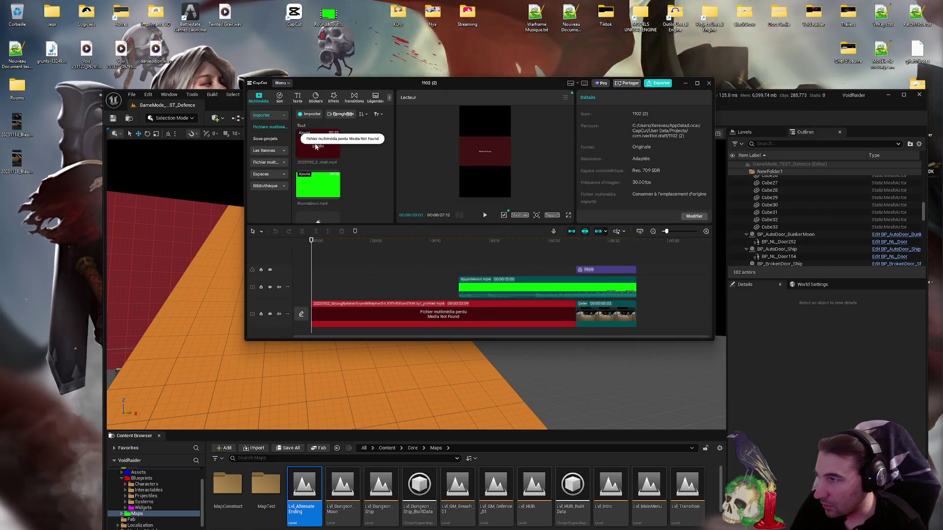
# - Delete the missing media item, keep the green clip, and close the project editor
pyautogui.rightClick(323, 142)
pyautogui.click(315, 220)
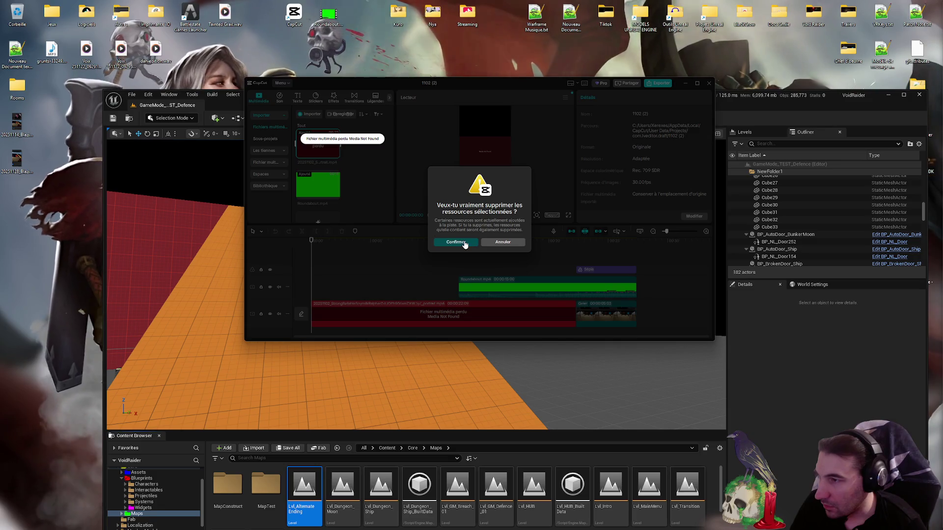
pyautogui.click(469, 244)
pyautogui.click(318, 149)
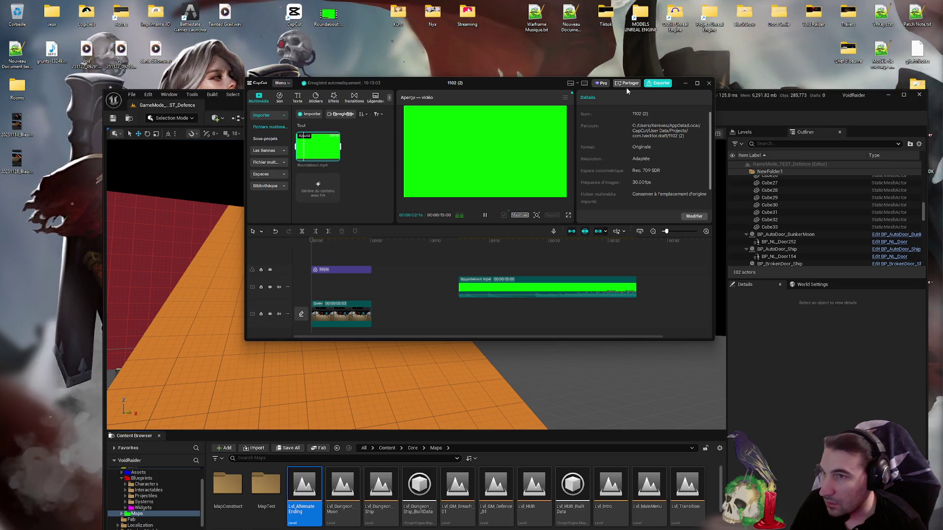
pyautogui.press('Delete')
pyautogui.click(504, 243)
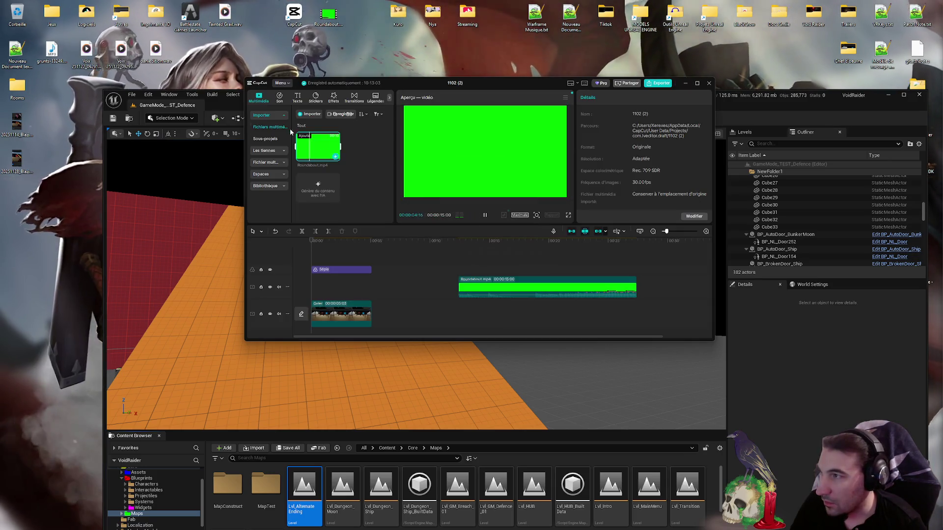
pyautogui.click(708, 84)
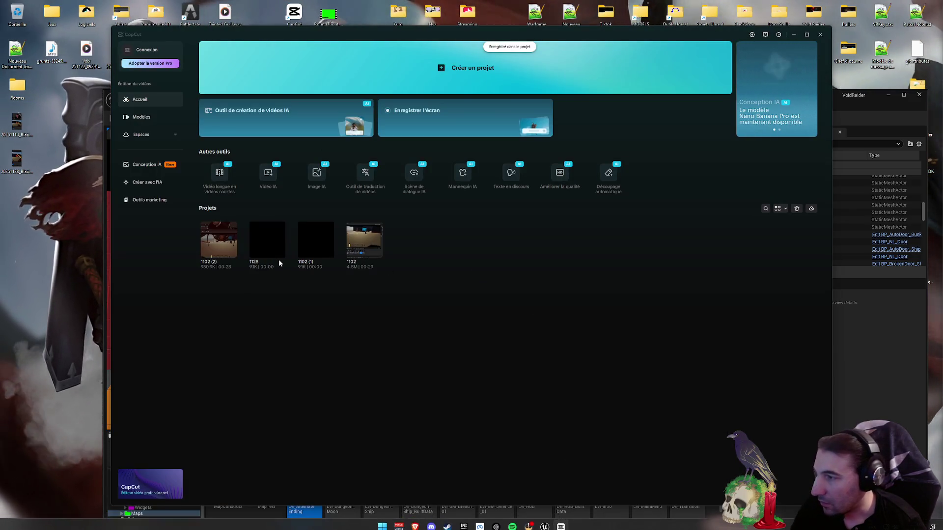
# - Move project 1102 (1) and the next project to the trash
pyautogui.rightClick(308, 251)
pyautogui.click(324, 295)
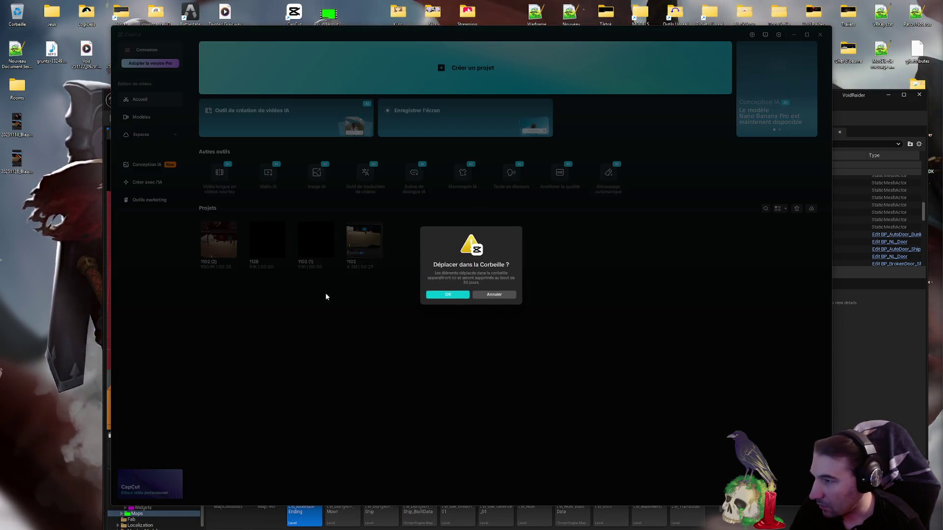
pyautogui.click(461, 297)
pyautogui.rightClick(305, 248)
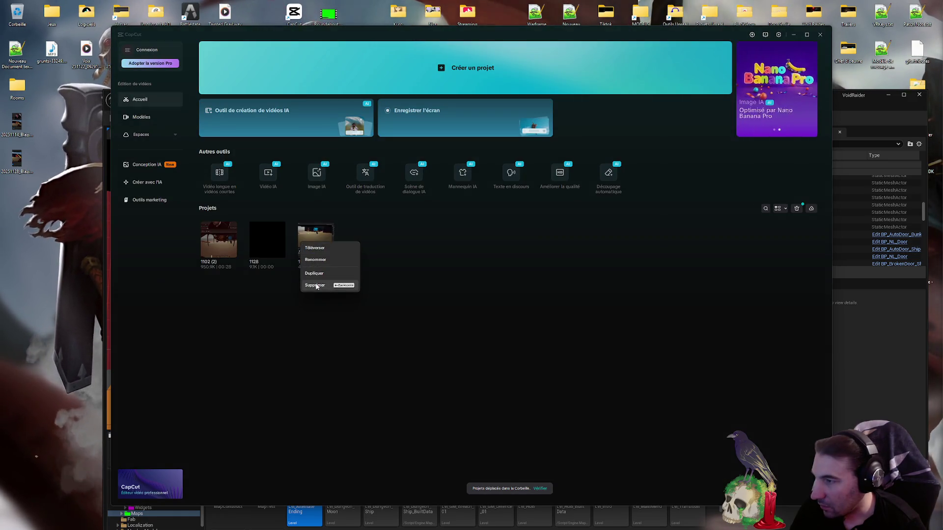
pyautogui.click(315, 285)
pyautogui.click(447, 296)
# - Trash projects 1128 and 1102 (2), then start a new blank project
pyautogui.rightClick(270, 248)
pyautogui.click(302, 289)
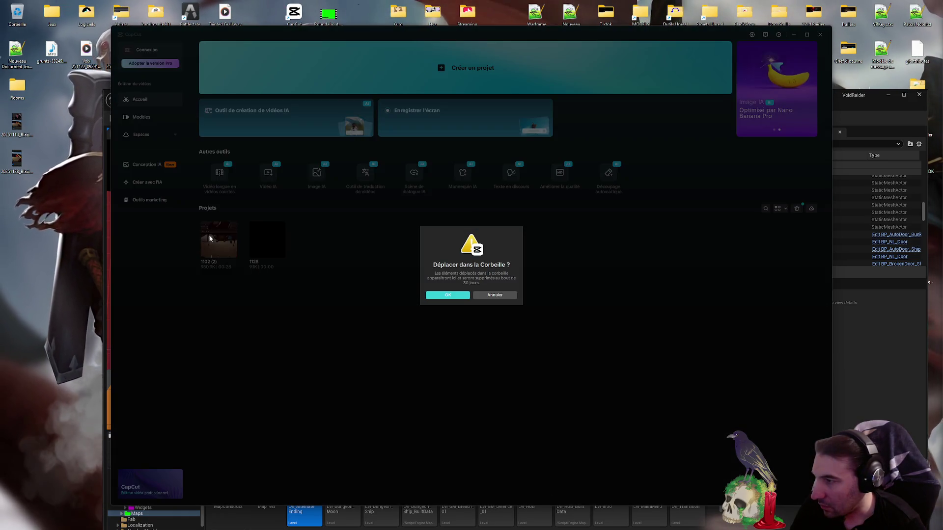
pyautogui.click(447, 296)
pyautogui.rightClick(218, 241)
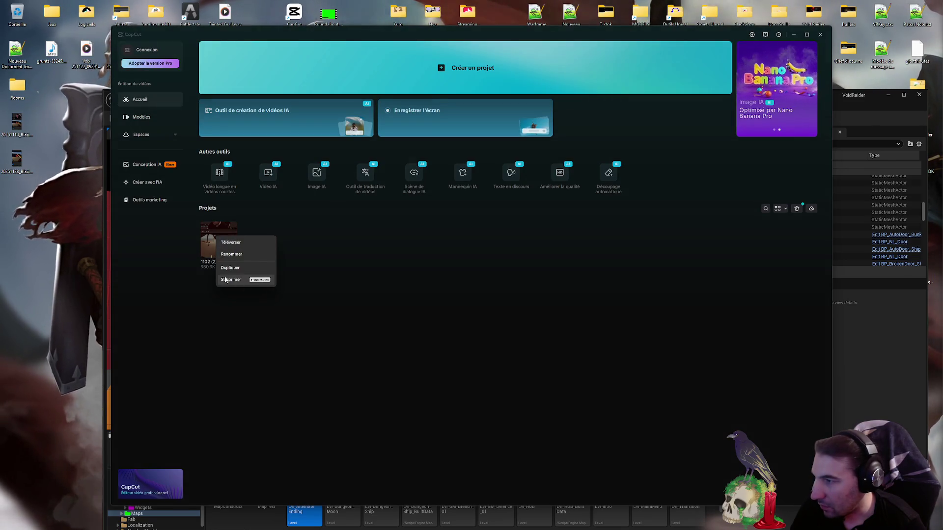
pyautogui.click(236, 280)
pyautogui.click(447, 296)
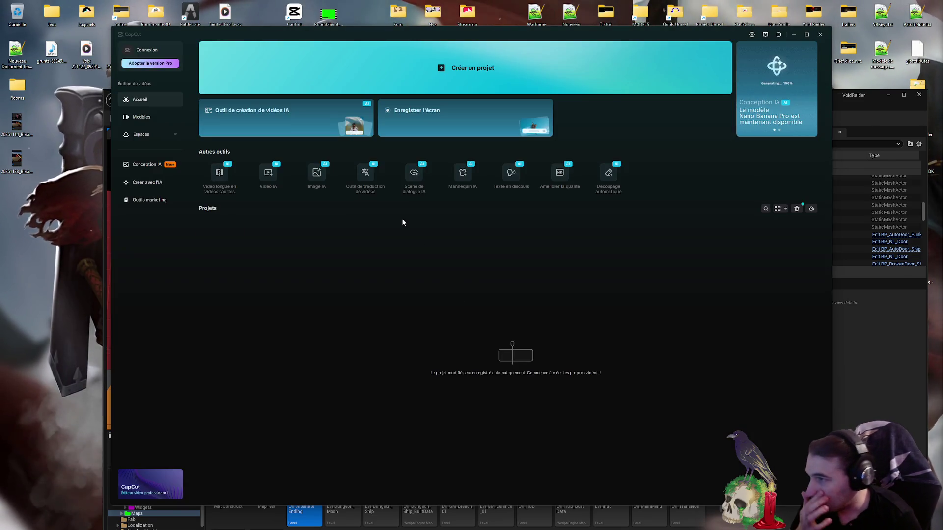
pyautogui.click(304, 79)
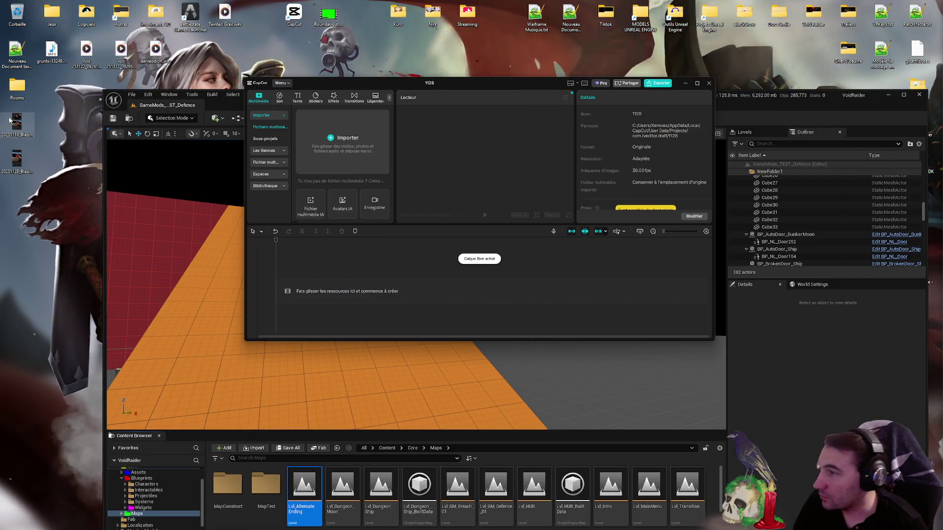
# - Drag the gameplay mp4 from the desktop into project 1128 and maximize the editor window
pyautogui.moveTo(17, 160)
pyautogui.mouseDown()
pyautogui.moveTo(407, 143)
pyautogui.moveTo(344, 142)
pyautogui.moveTo(347, 274)
pyautogui.moveTo(311, 290)
pyautogui.mouseUp()
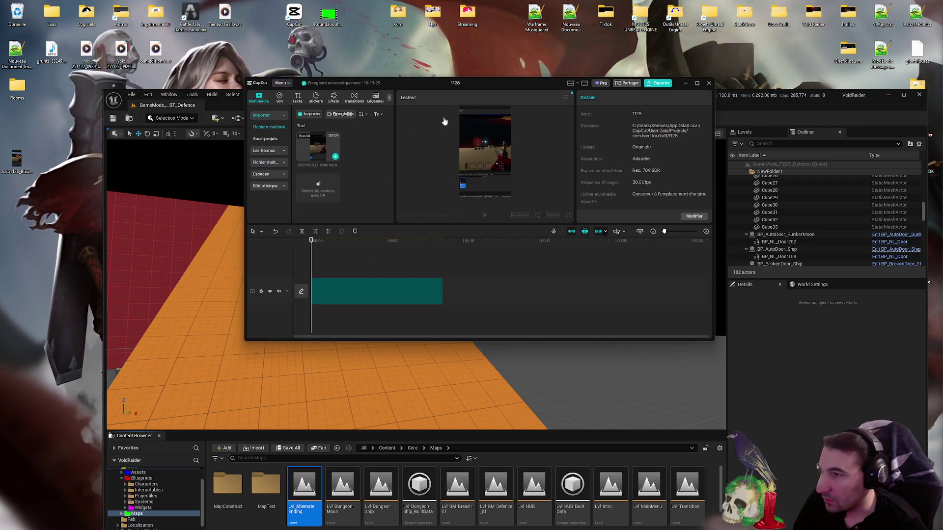
pyautogui.moveTo(469, 87); pyautogui.dragTo(580, 127)
pyautogui.doubleClick(579, 122)
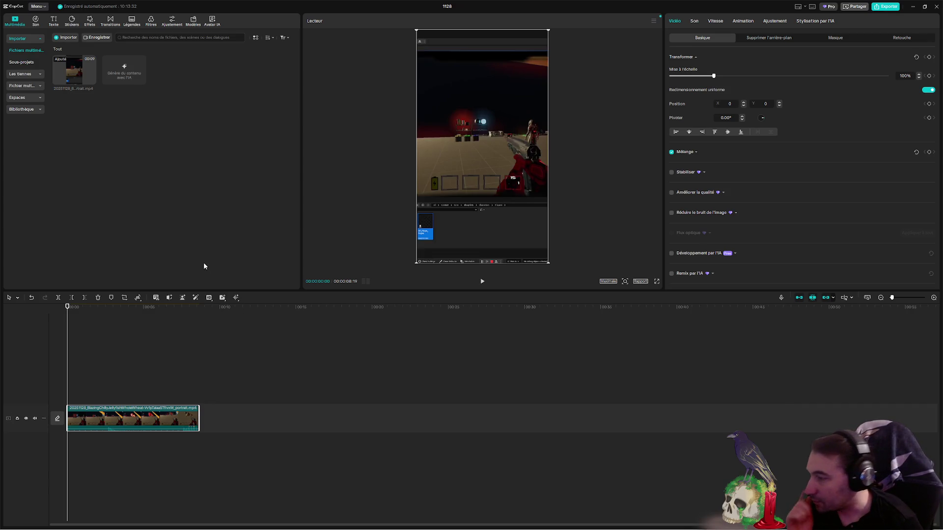
pyautogui.moveTo(68, 306); pyautogui.dragTo(199, 320)
pyautogui.scroll(2, 231, 347)
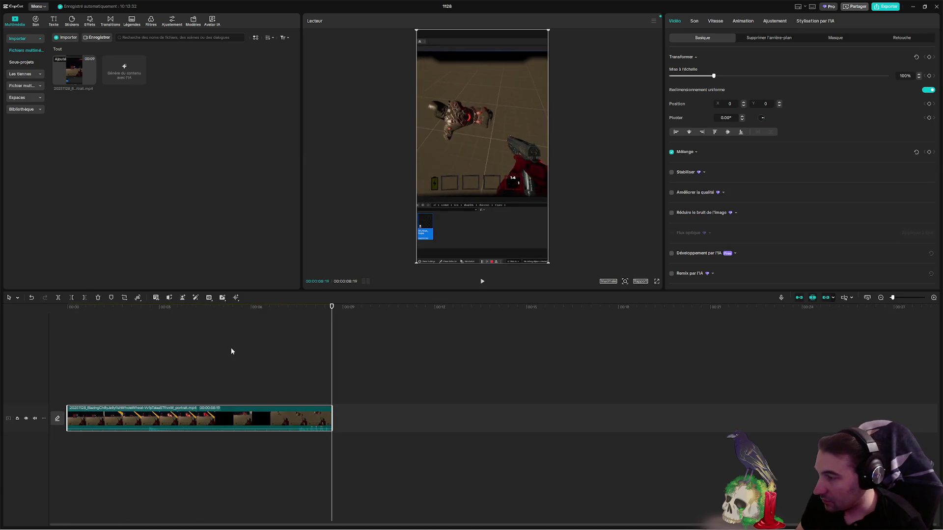
pyautogui.moveTo(332, 307); pyautogui.dragTo(68, 307)
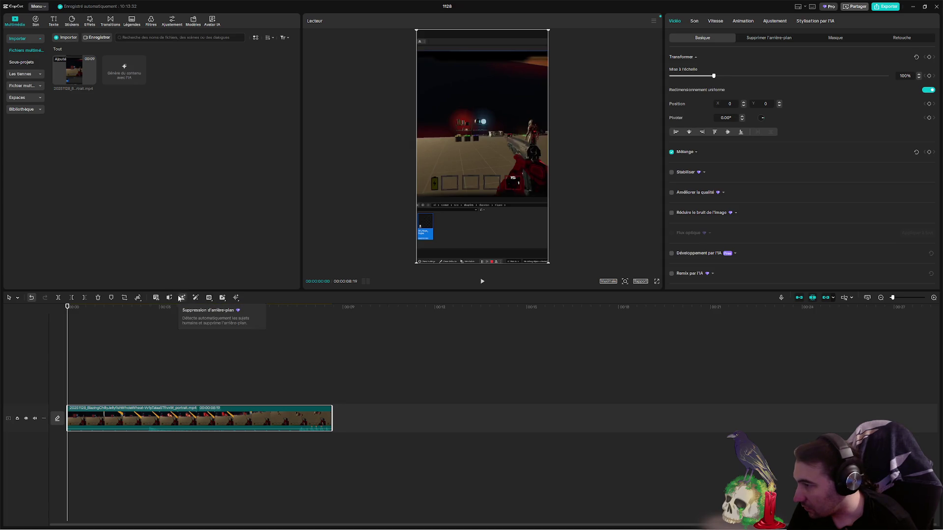
pyautogui.moveTo(223, 299)
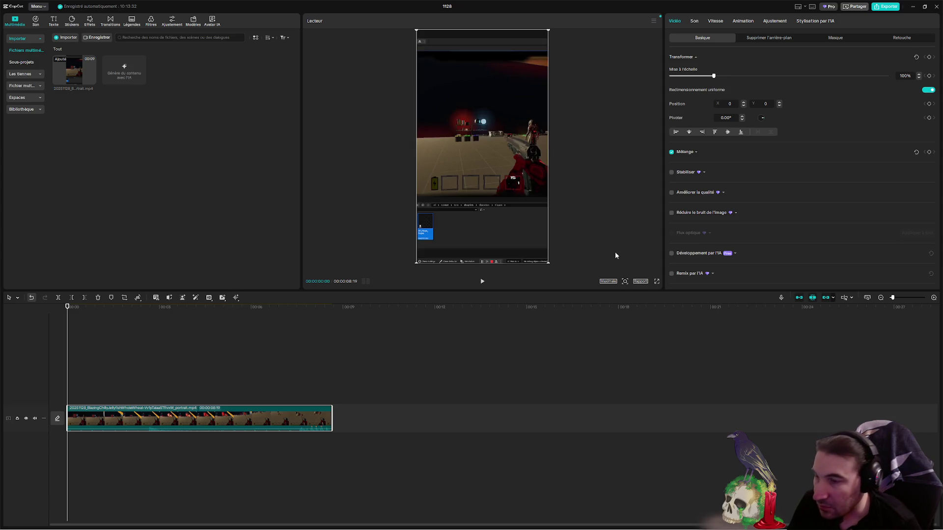
pyautogui.scroll(-5, 743, 159)
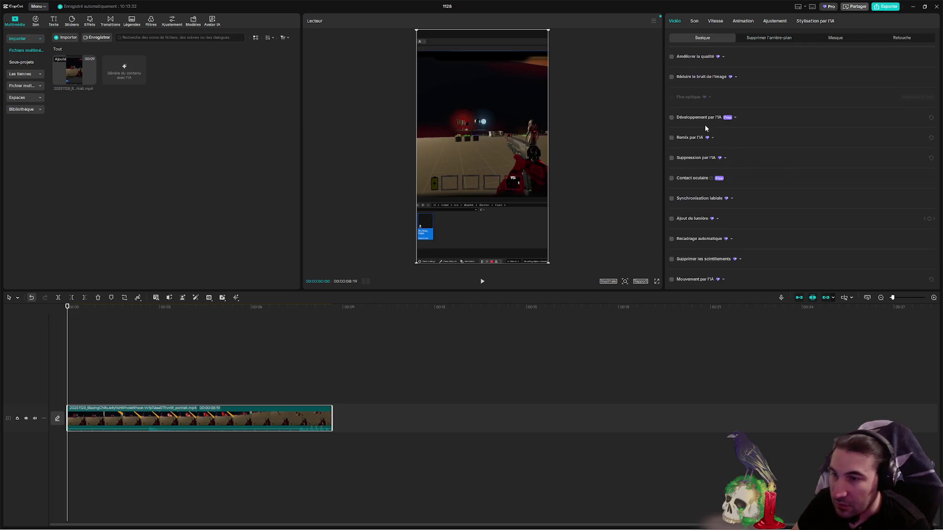
pyautogui.scroll(1, 745, 131)
pyautogui.scroll(4, 744, 132)
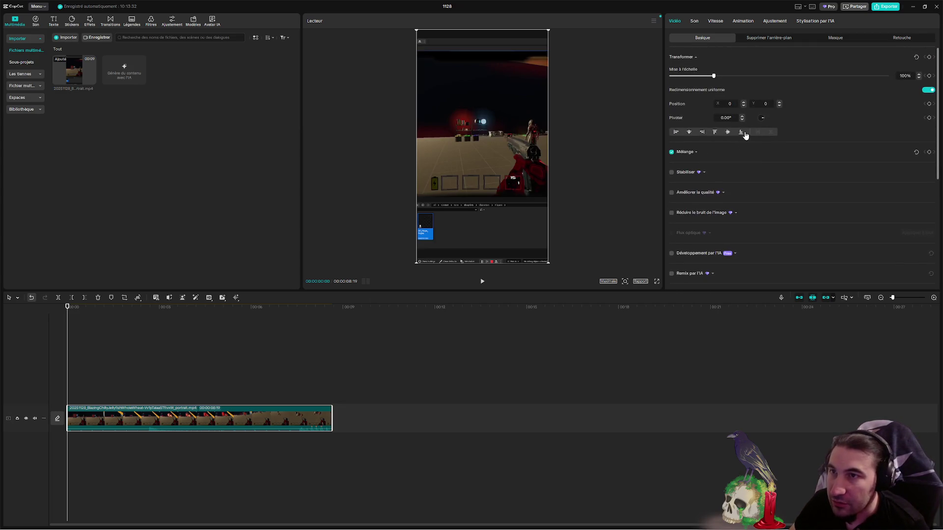
# - Extract the gameplay clip's sound onto its own audio track
pyautogui.rightClick(282, 428)
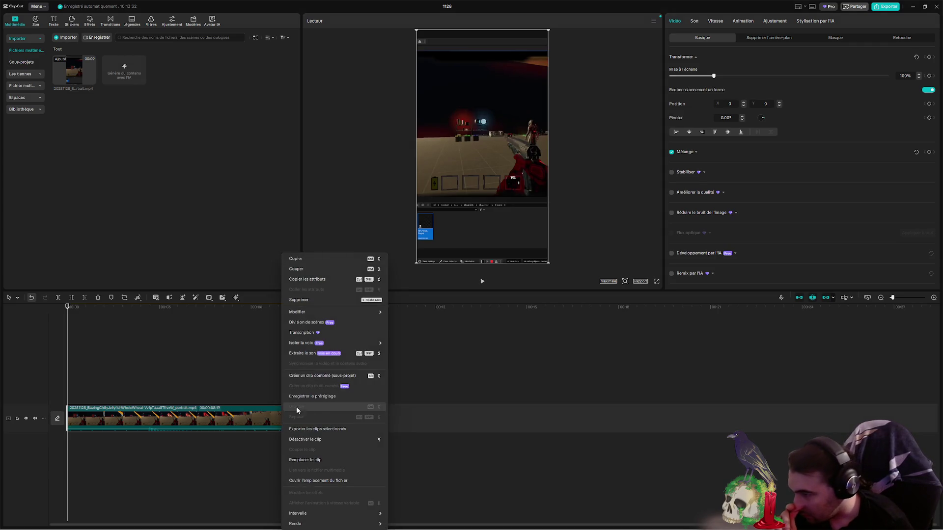
pyautogui.moveTo(335, 341)
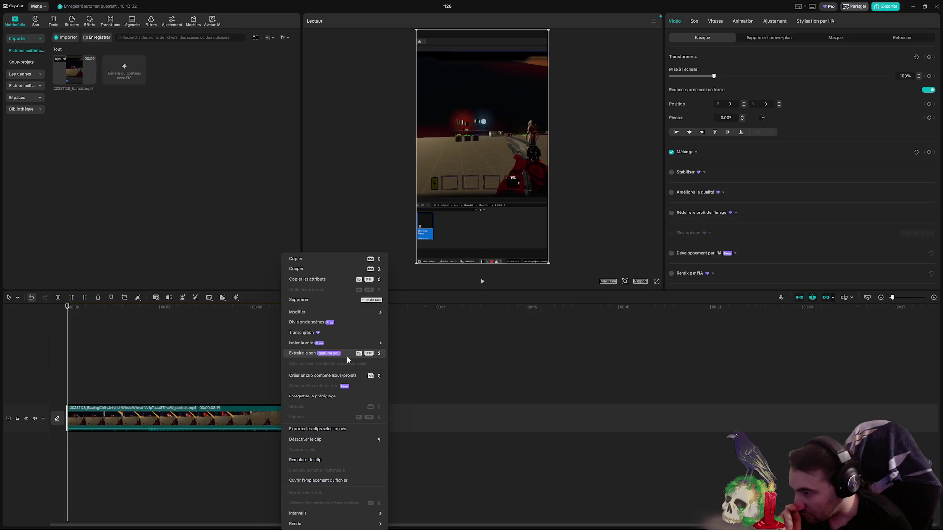
pyautogui.click(347, 354)
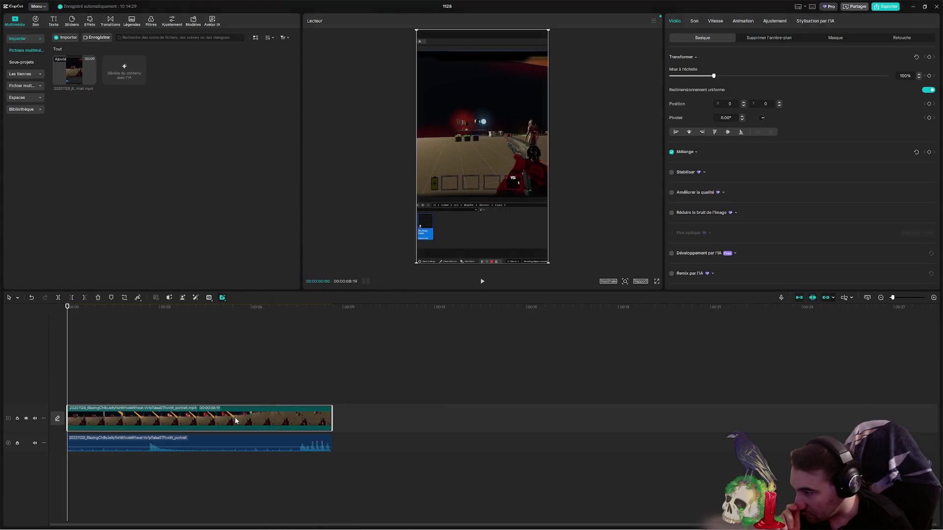
pyautogui.click(195, 447)
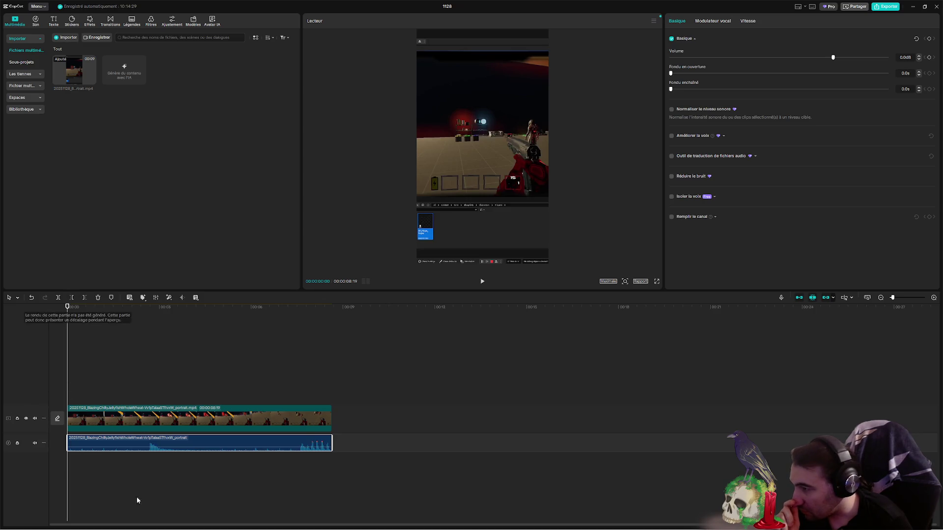
pyautogui.click(193, 418)
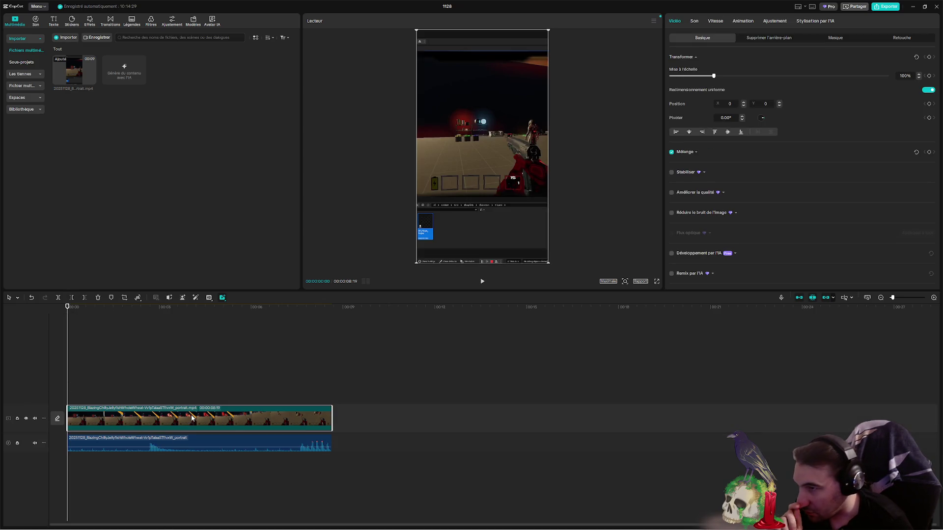
# - Mute the gameplay video track and delete the extracted audio track
pyautogui.click(35, 443)
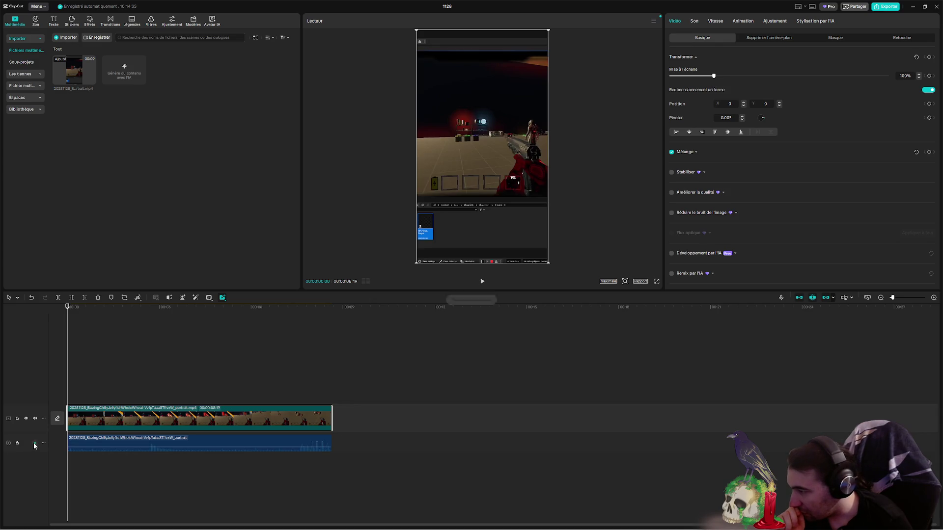
pyautogui.click(43, 418)
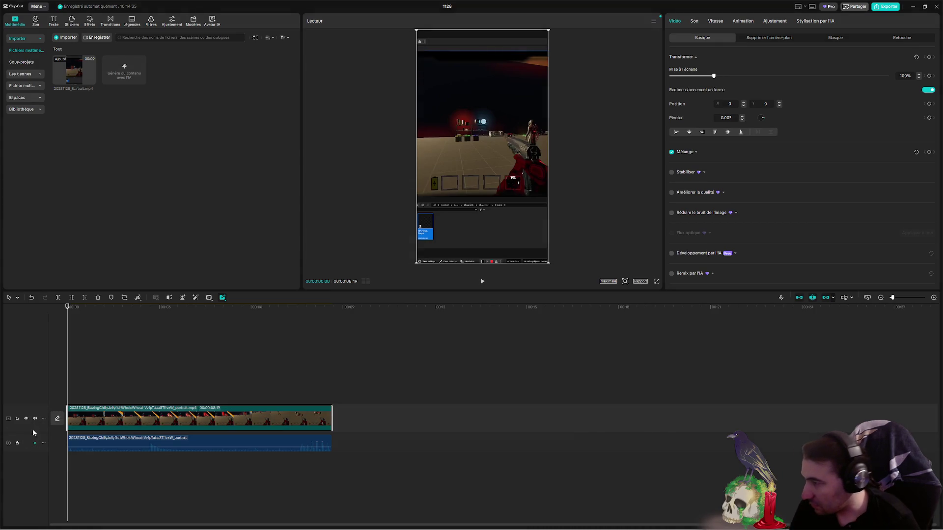
pyautogui.click(35, 418)
pyautogui.click(110, 444)
pyautogui.press('Delete')
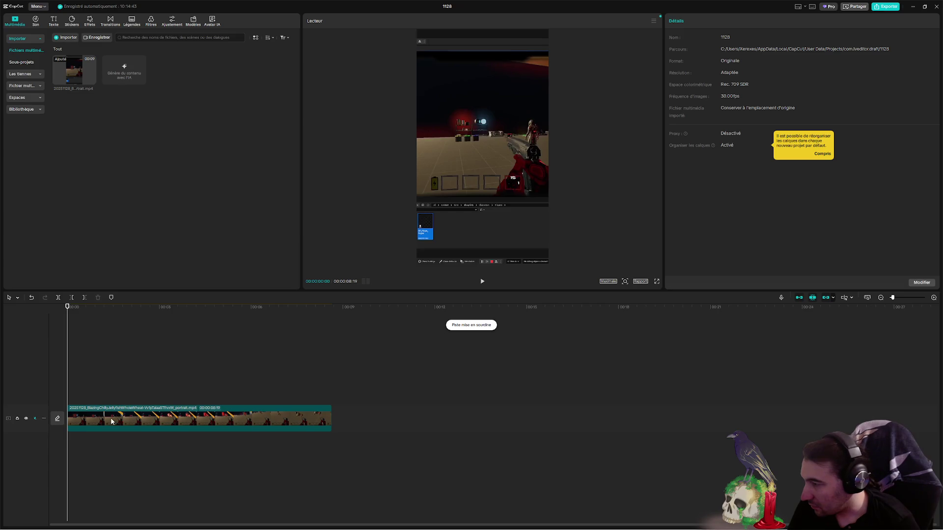
pyautogui.click(481, 283)
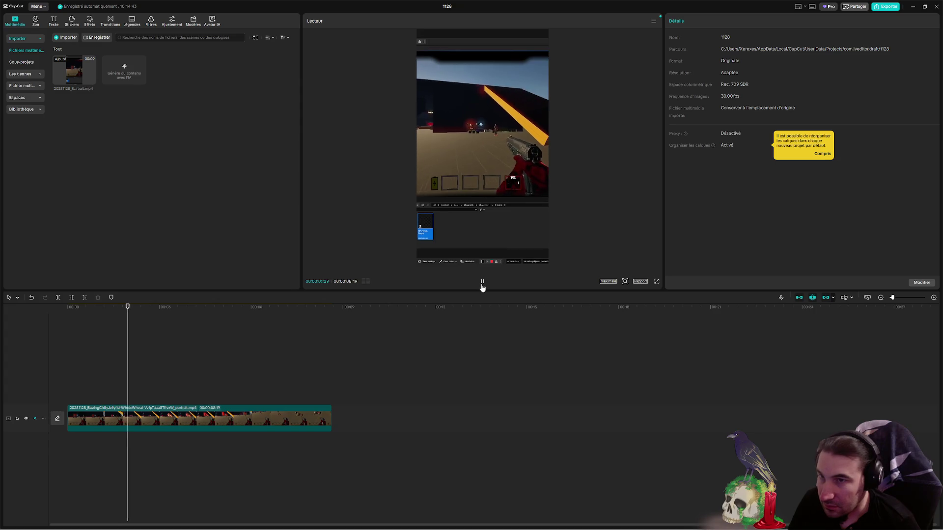
pyautogui.click(482, 283)
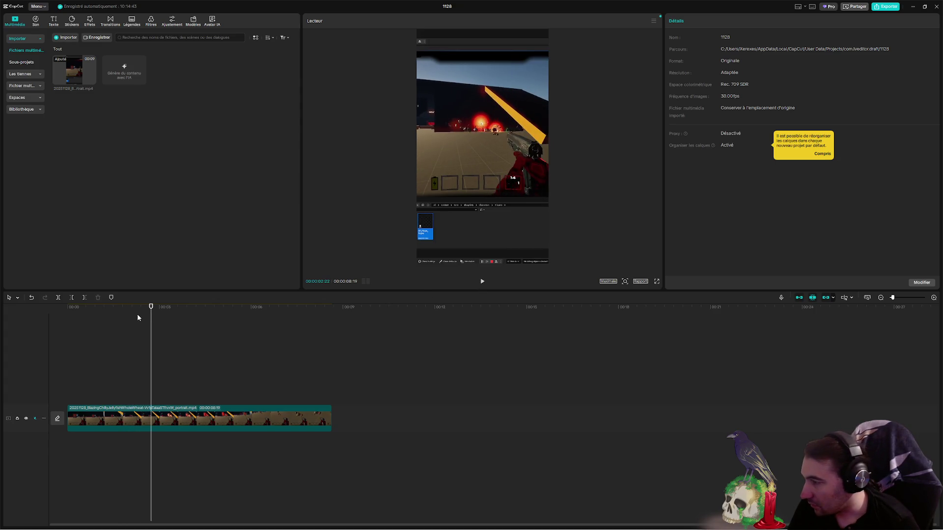
pyautogui.rightClick(143, 419)
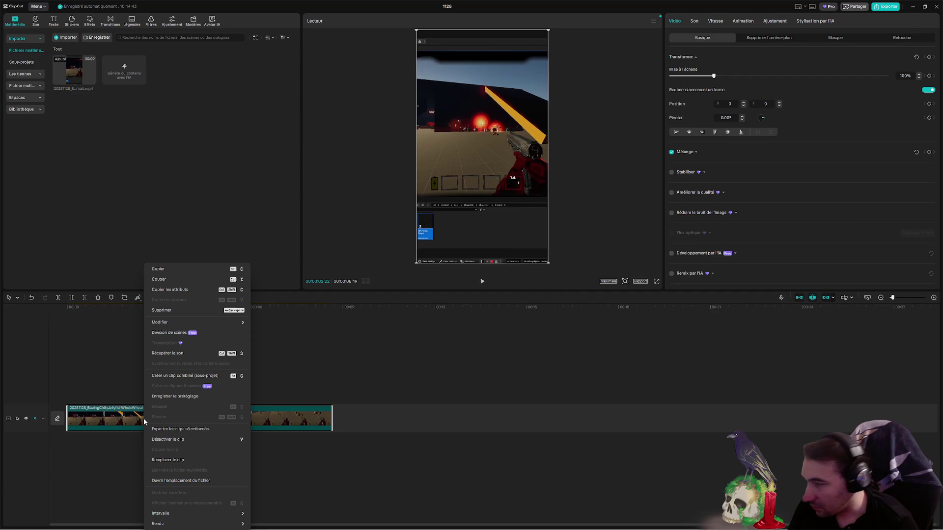
pyautogui.click(323, 401)
pyautogui.press('Home')
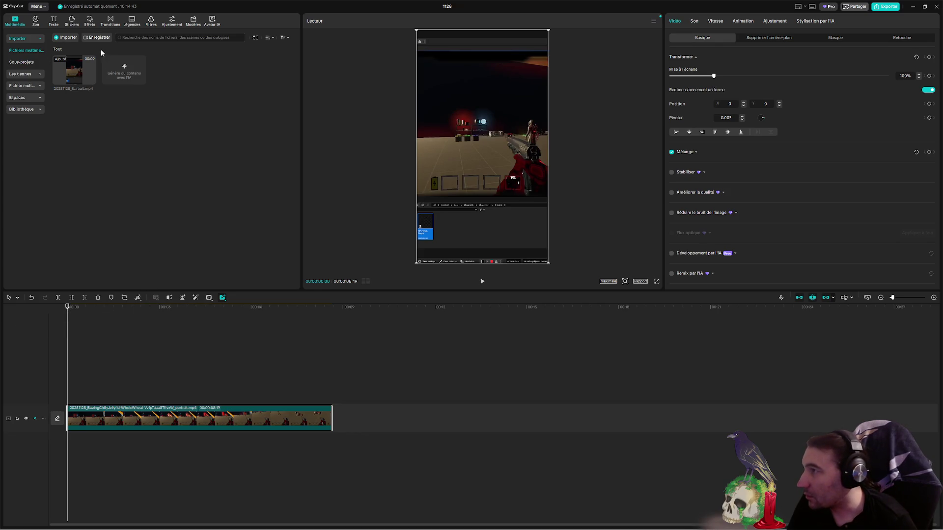
# - Add a default text clip and stretch it to the gameplay clip's full length
pyautogui.click(55, 22)
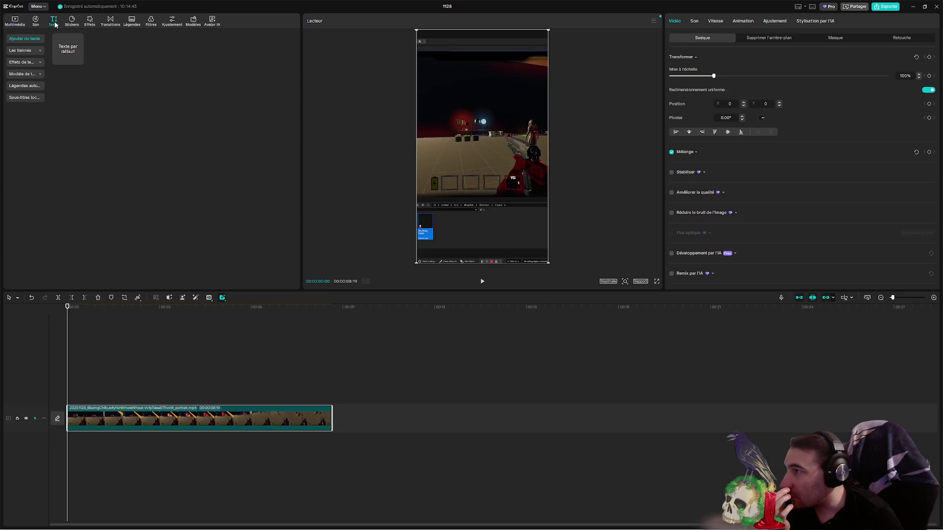
pyautogui.click(78, 60)
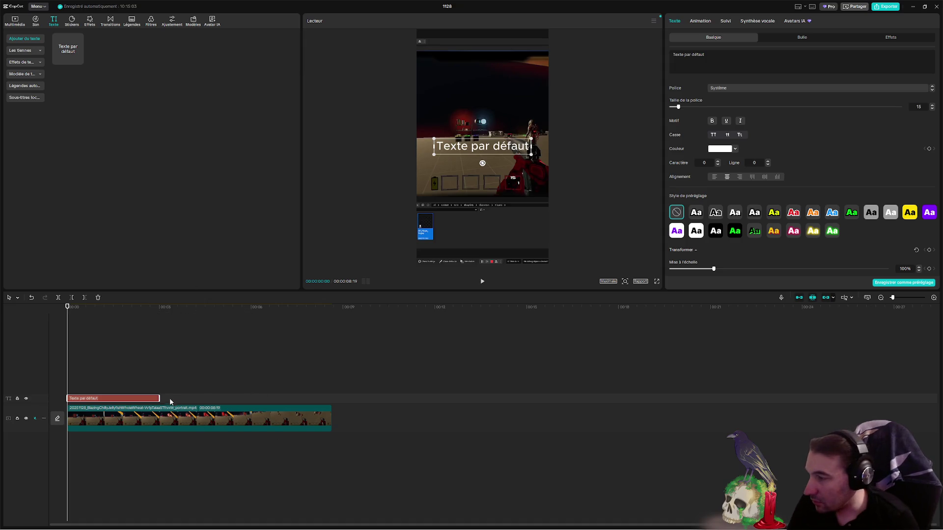
pyautogui.moveTo(160, 399); pyautogui.dragTo(332, 399)
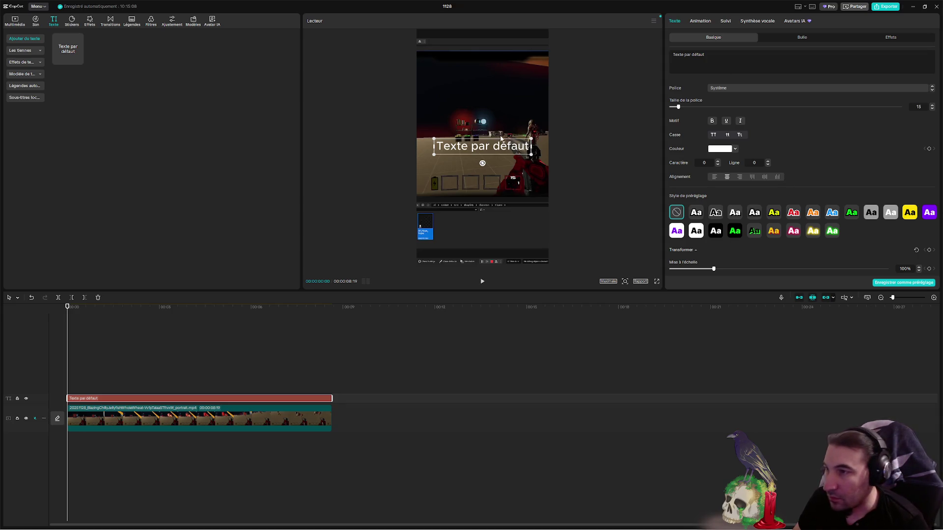
# - Replace the placeholder text with the pasted French stream-announcement paragraph
pyautogui.click(720, 58)
pyautogui.hotkey('ctrl', 'a')
pyautogui.hotkey('ctrl', 'v')
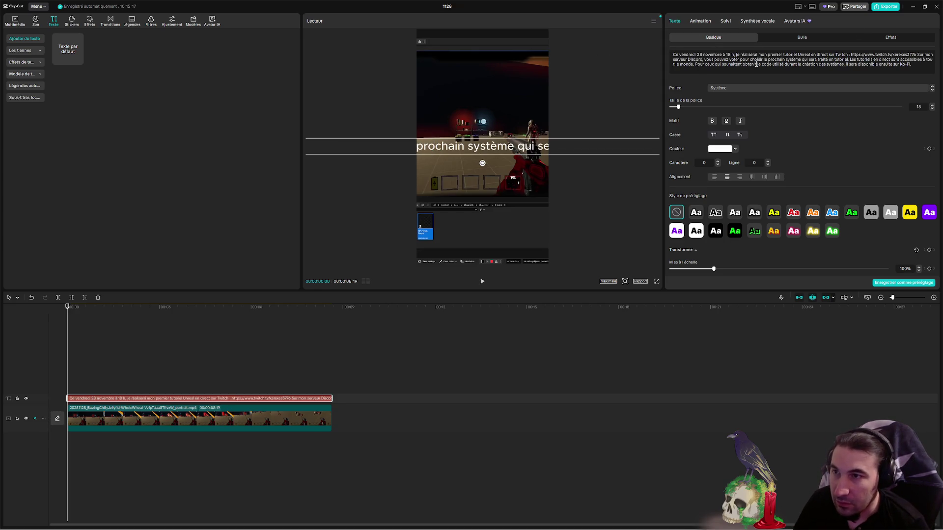
# - Set the announcement to font size 9 and paste a version broken into short lines
pyautogui.moveTo(679, 107); pyautogui.dragTo(674, 108)
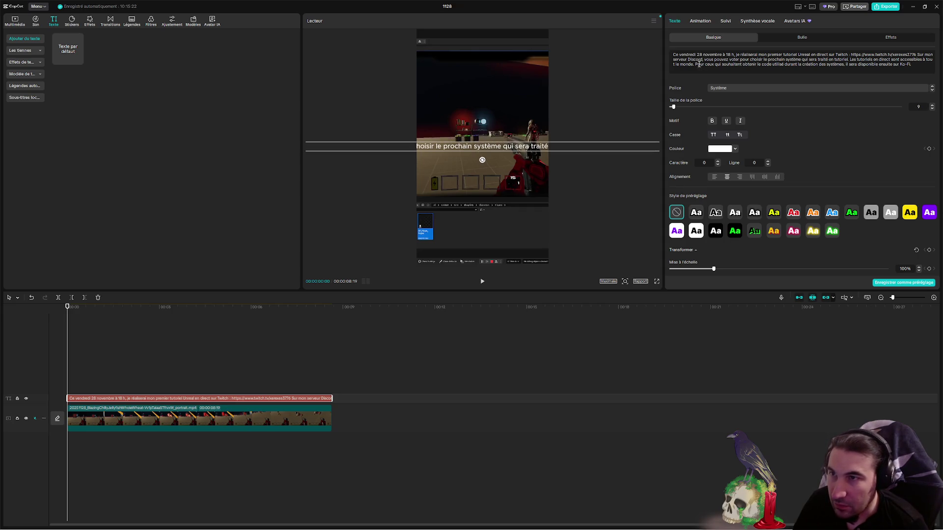
pyautogui.press('Return')
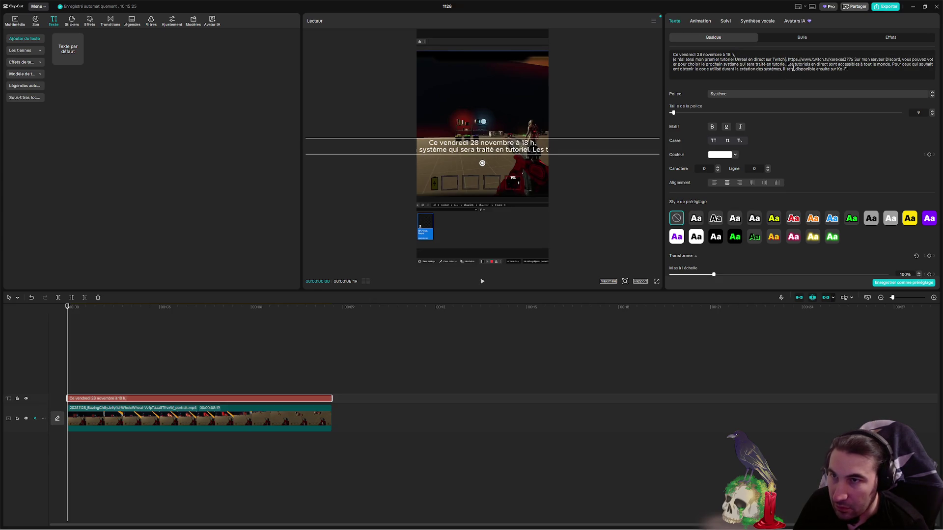
pyautogui.click(855, 59)
pyautogui.press('Return')
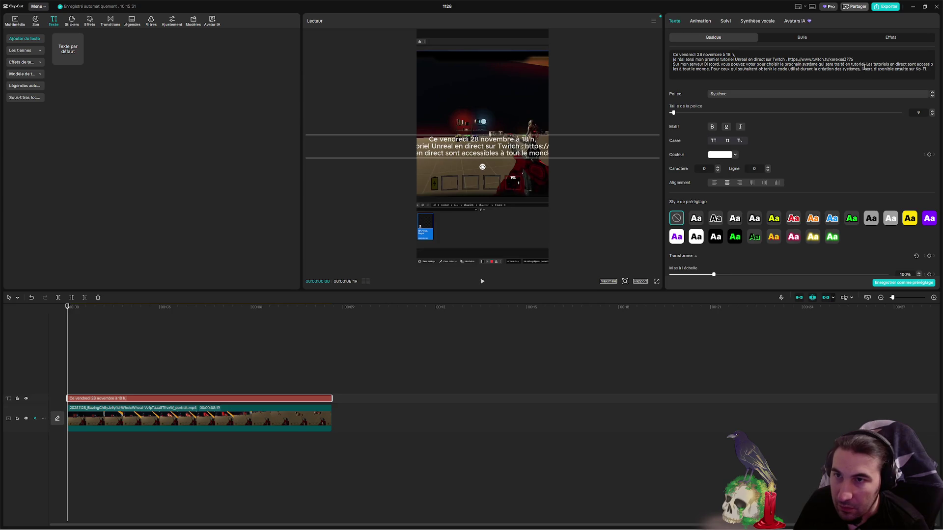
pyautogui.click(865, 64)
pyautogui.press('Return')
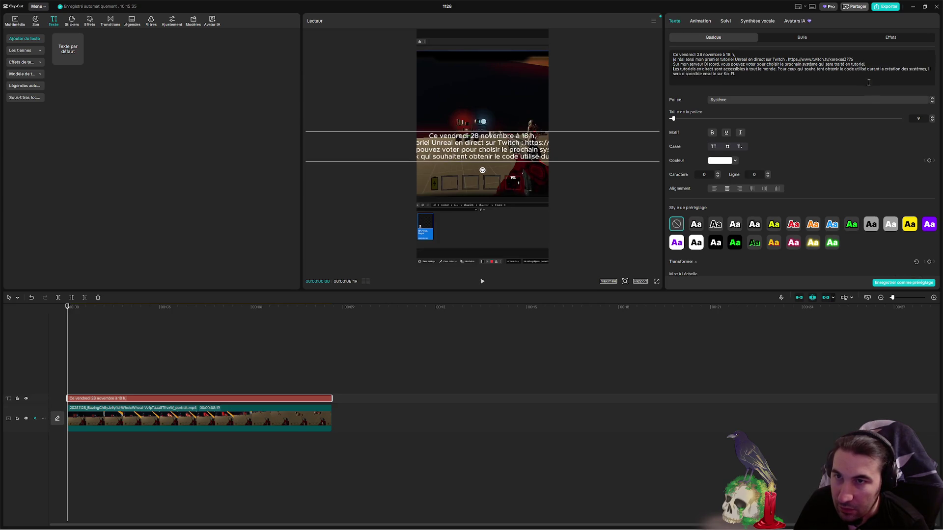
pyautogui.click(777, 69)
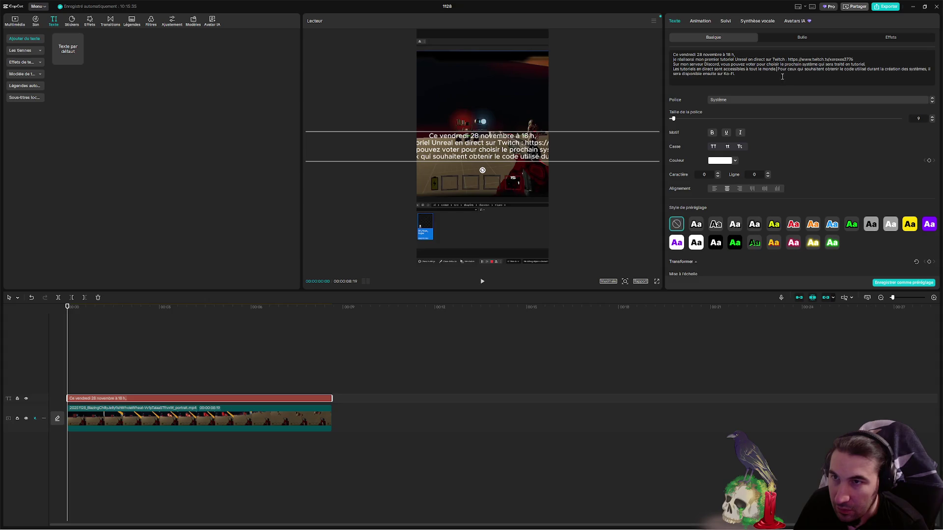
pyautogui.hotkey('ctrl', 'a')
pyautogui.hotkey('ctrl', 'v')
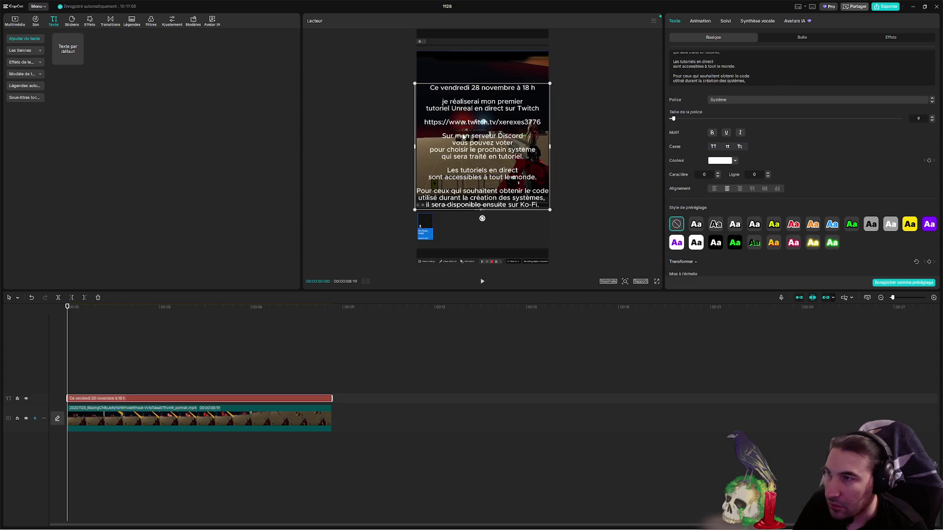
# - Move the announcement text near the top of the vertical frame, keeping regular non-italic style
pyautogui.moveTo(484, 132)
pyautogui.mouseDown()
pyautogui.moveTo(485, 89)
pyautogui.moveTo(511, 126)
pyautogui.moveTo(491, 125)
pyautogui.moveTo(508, 131)
pyautogui.mouseUp()
pyautogui.click(580, 142)
pyautogui.click(515, 138)
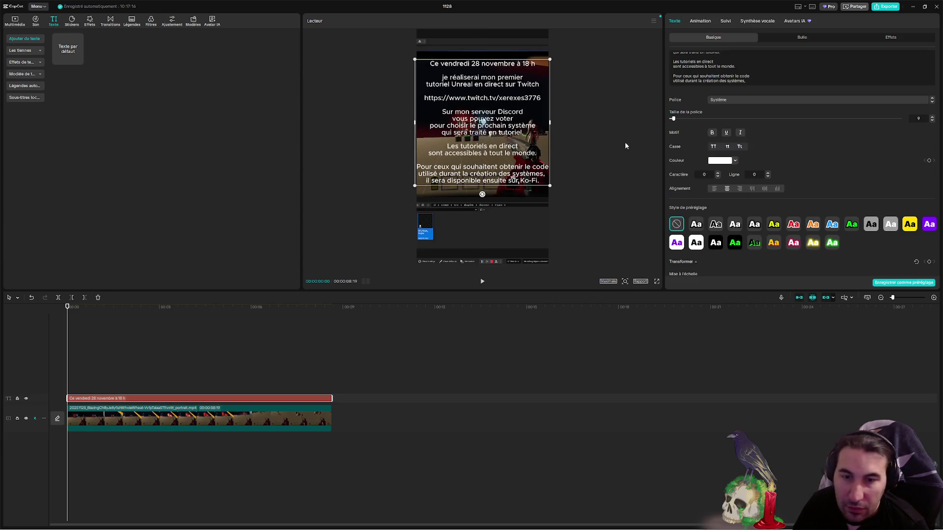
pyautogui.click(741, 134)
pyautogui.click(740, 134)
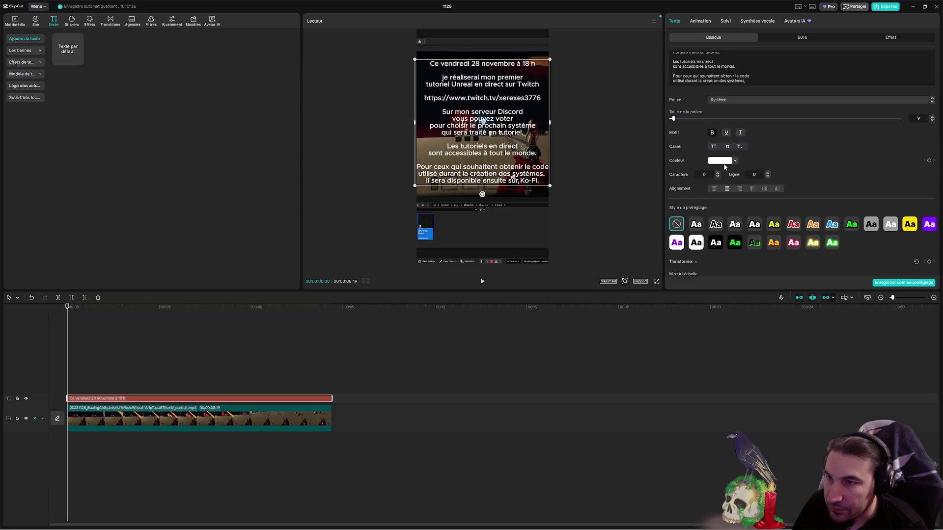
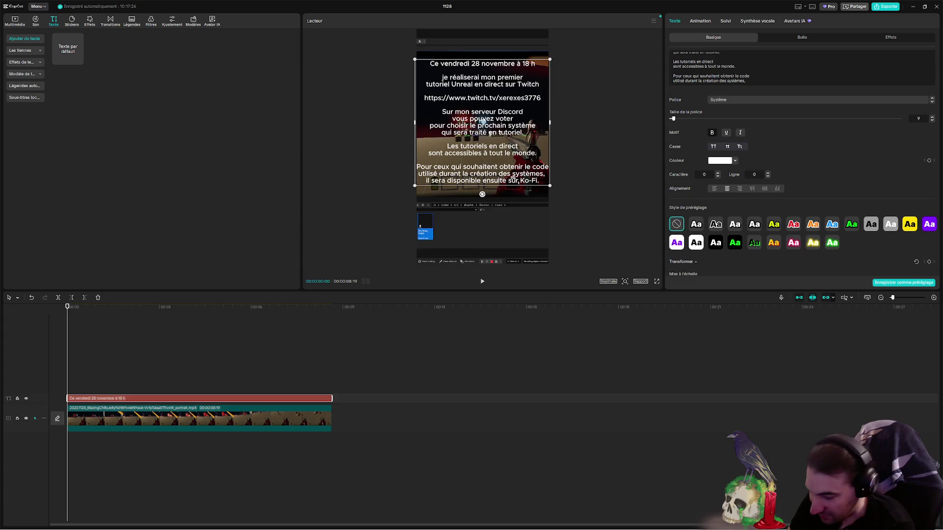
# - Try the yellow-background and plain white presets, then settle on the yellow Aa text preset
pyautogui.click(774, 224)
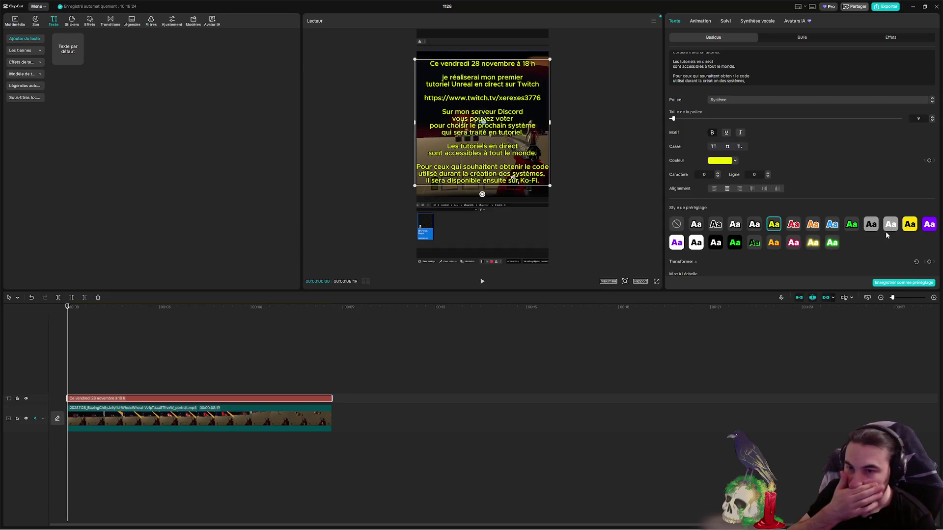
pyautogui.click(912, 226)
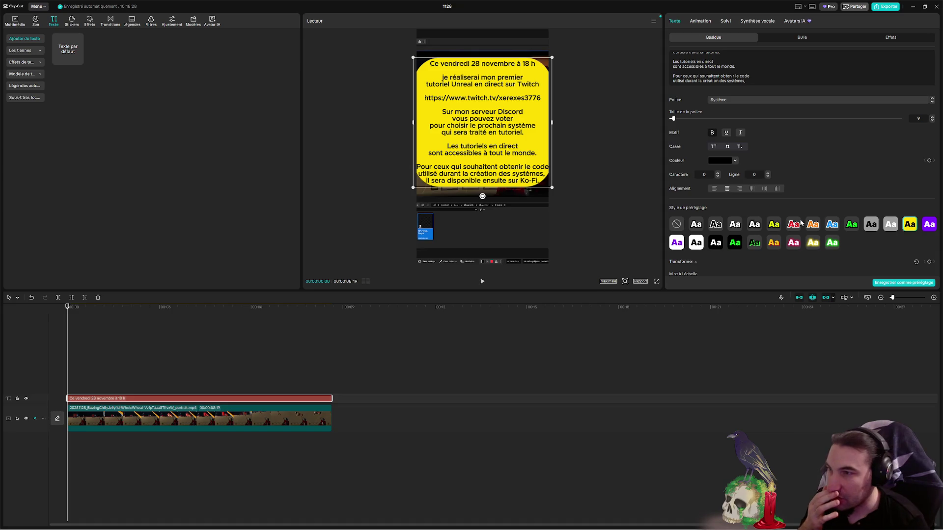
pyautogui.click(738, 226)
pyautogui.click(775, 225)
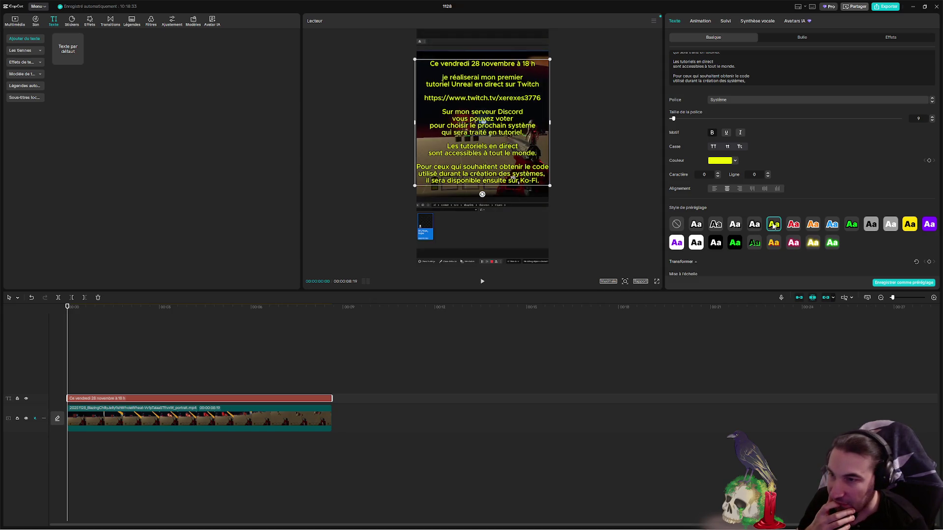
pyautogui.scroll(-2, 773, 225)
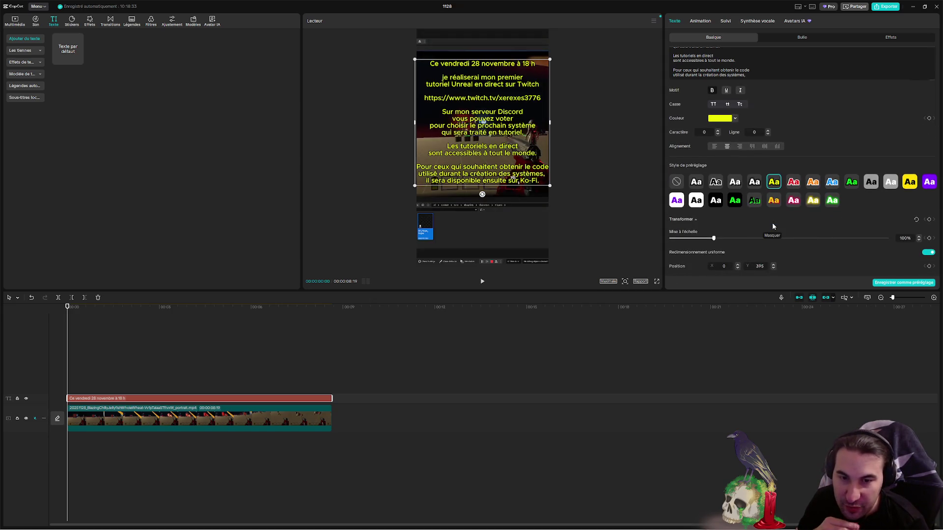
pyautogui.scroll(-1, 766, 225)
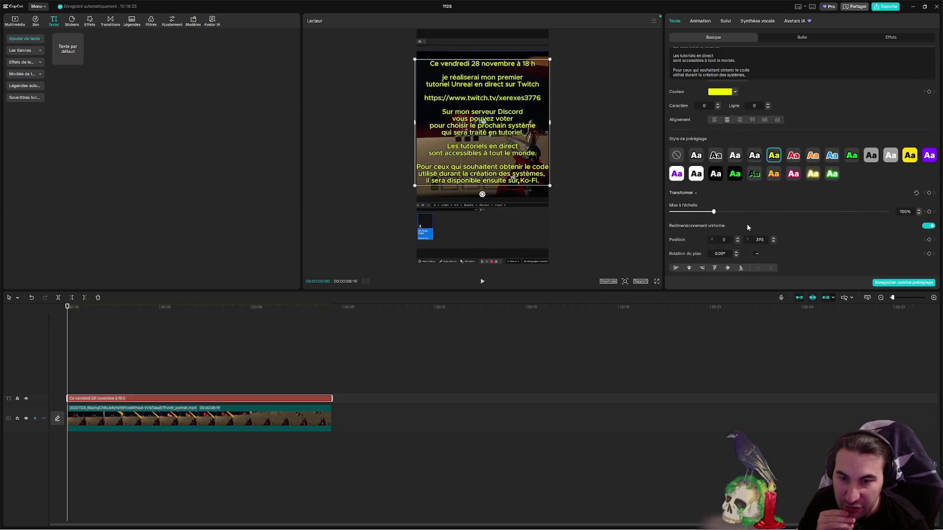
pyautogui.scroll(-2, 730, 225)
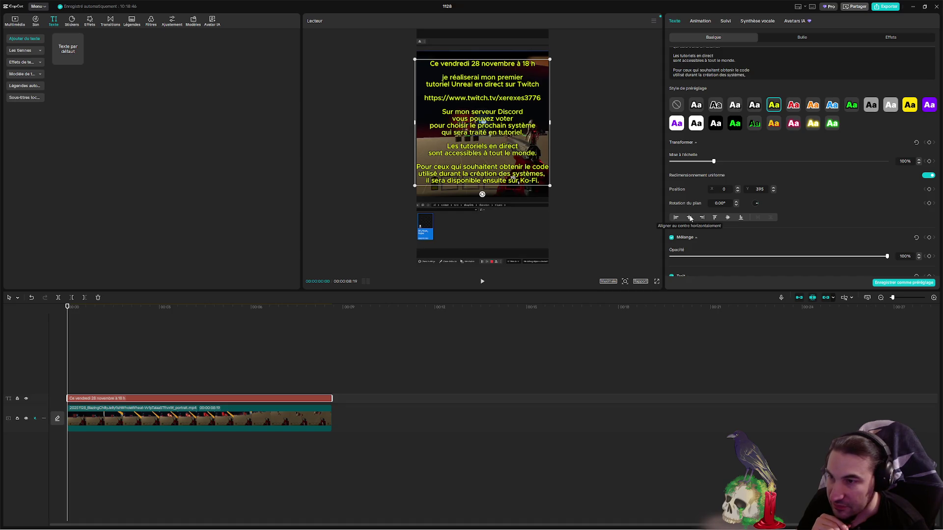
# - Centre the announcement text vertically and drag it up near the top of the frame
pyautogui.click(727, 218)
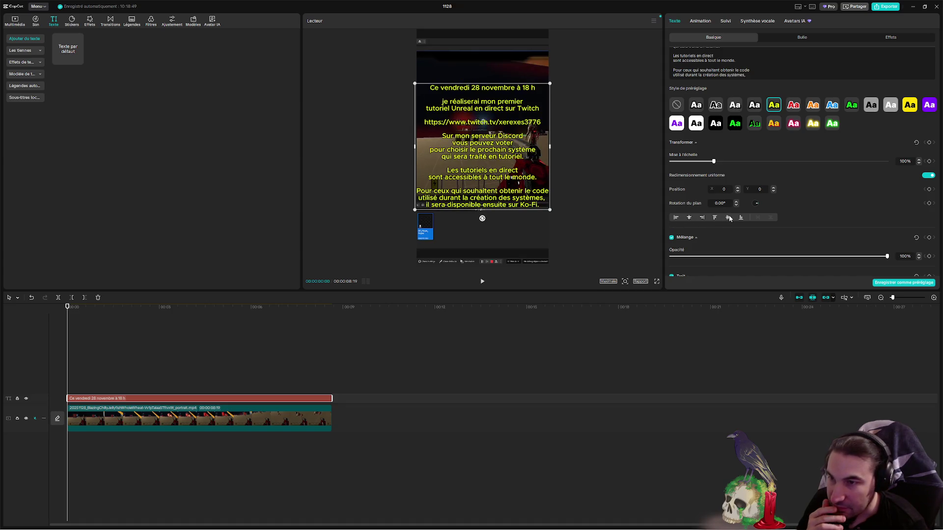
pyautogui.moveTo(526, 147); pyautogui.dragTo(525, 129)
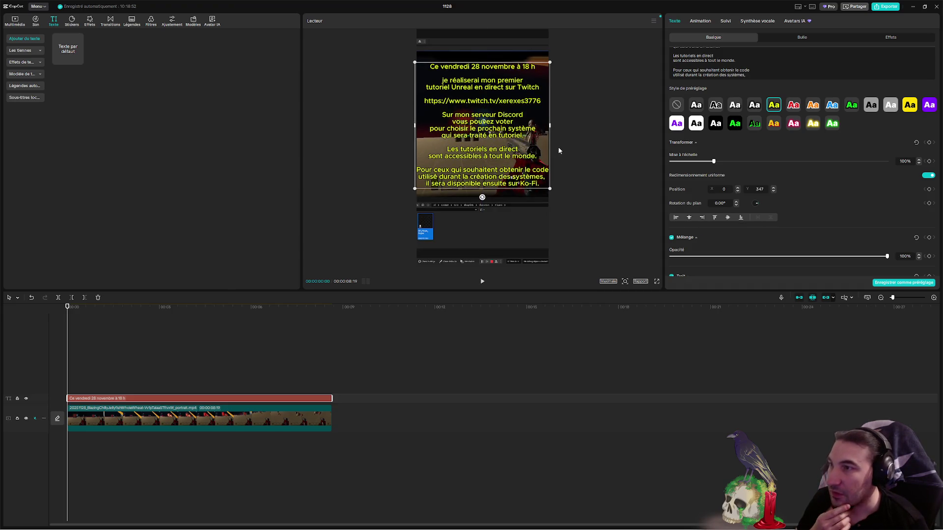
pyautogui.click(575, 142)
pyautogui.click(513, 165)
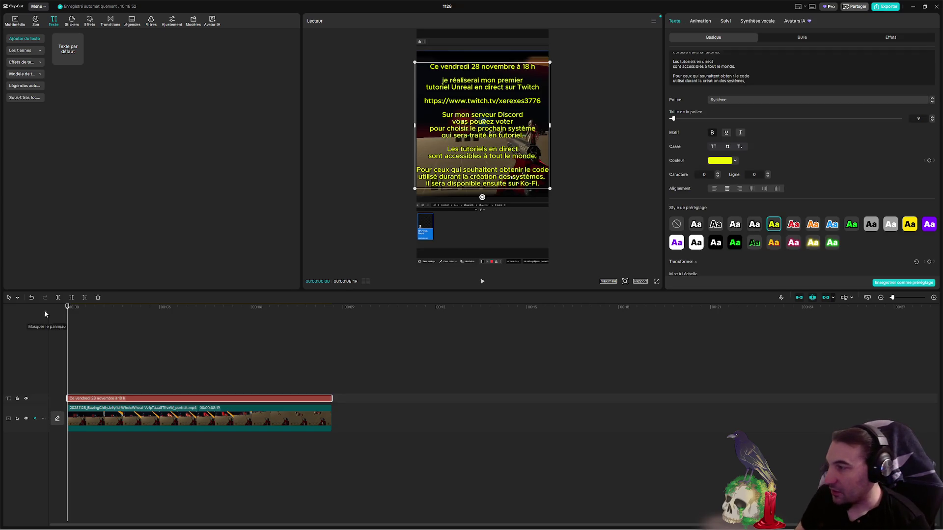
pyautogui.moveTo(68, 307)
pyautogui.mouseDown()
pyautogui.moveTo(330, 312)
pyautogui.moveTo(67, 310)
pyautogui.mouseUp()
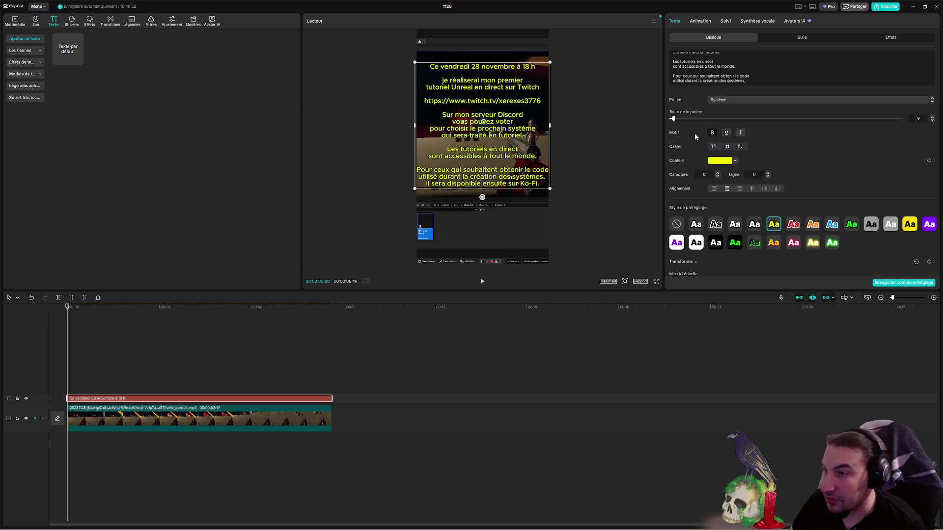
# - Delete the trailing comma after 'systèmes' in the announcement text
pyautogui.click(747, 80)
pyautogui.press('BackSpace')
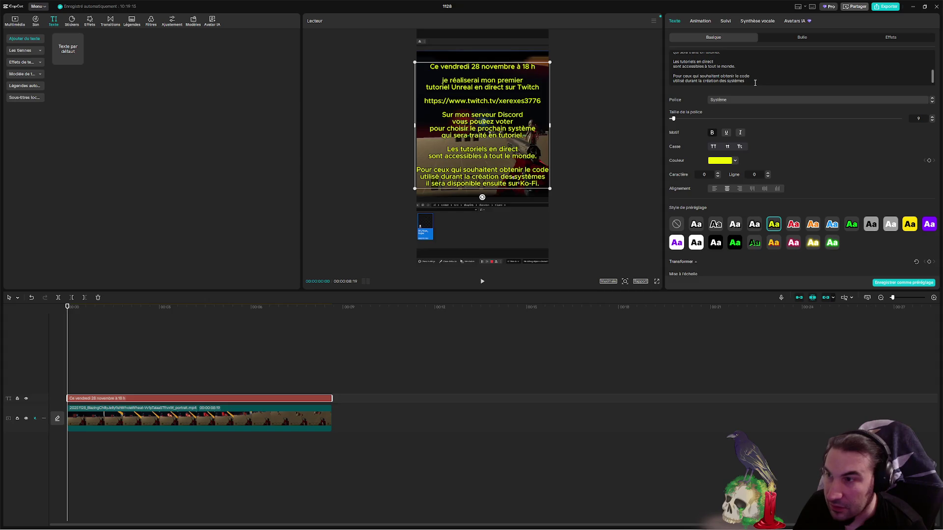
pyautogui.press('Down')
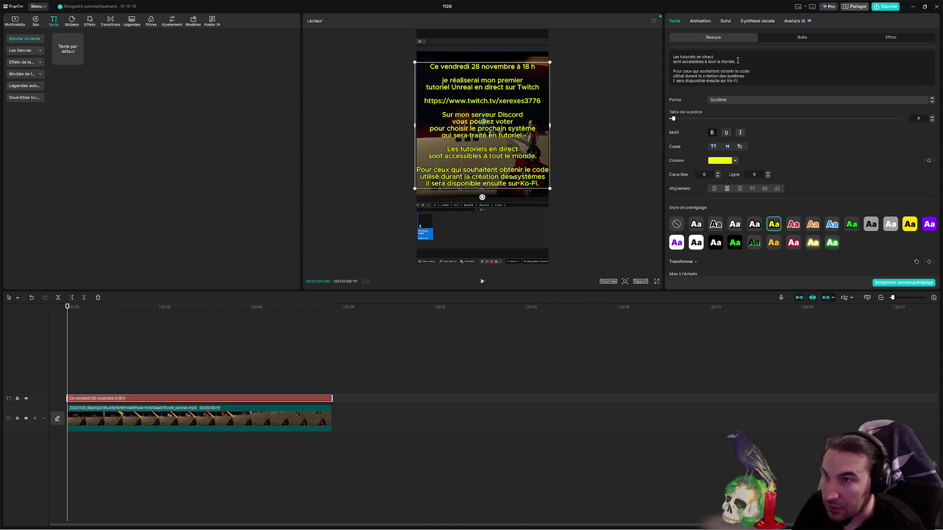
pyautogui.scroll(2, 749, 70)
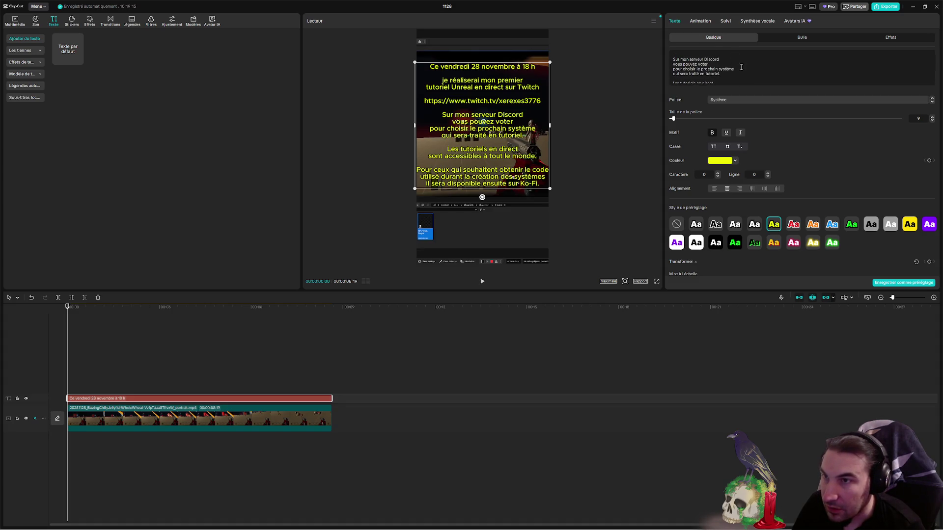
pyautogui.scroll(3, 753, 78)
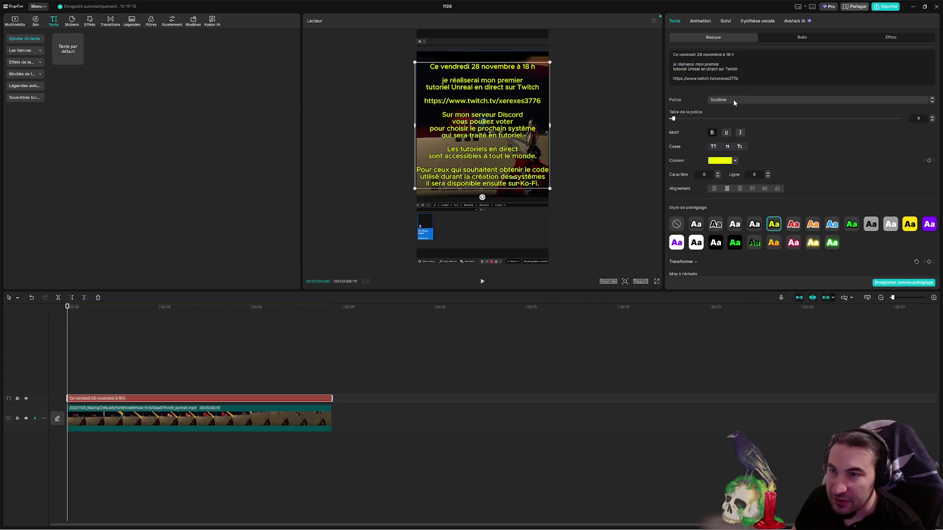
# - Check the font list and text effects without changes, then bring up the Windows Start menu
pyautogui.click(721, 100)
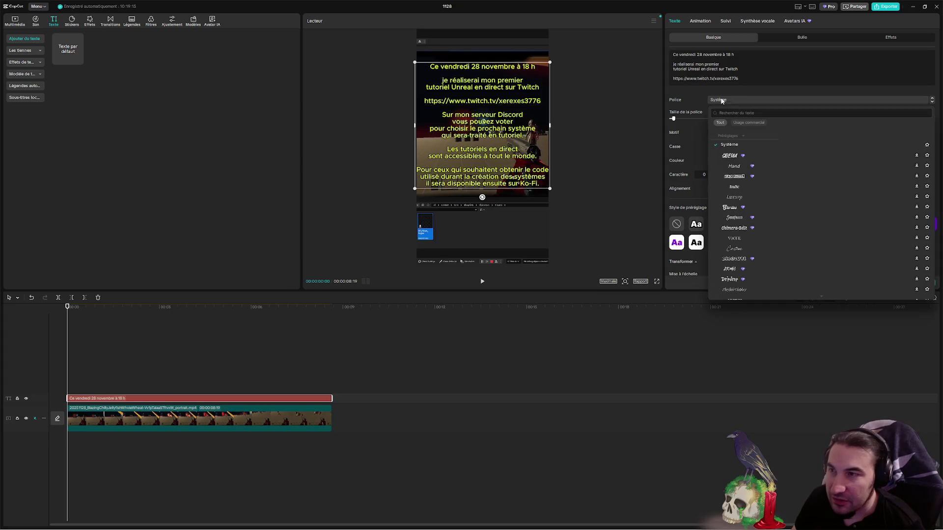
pyautogui.click(689, 84)
pyautogui.scroll(-5, 776, 167)
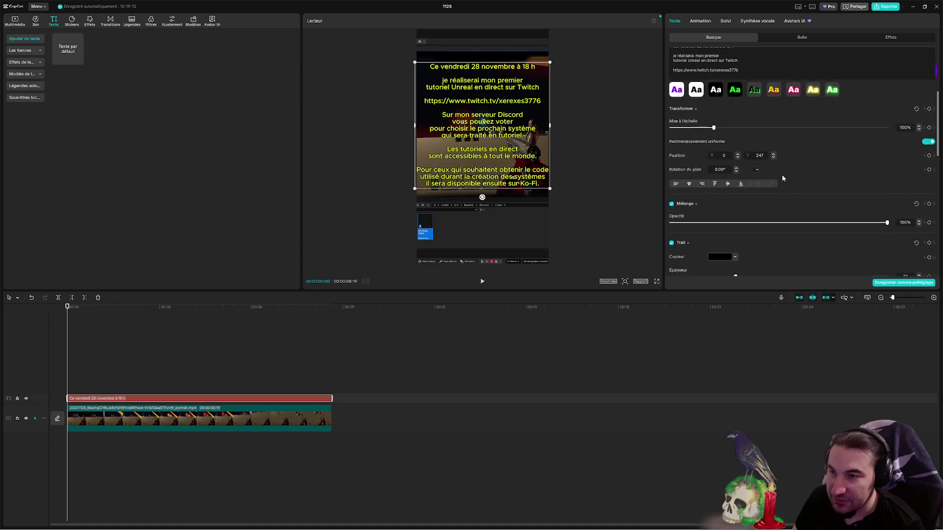
pyautogui.scroll(-3, 780, 175)
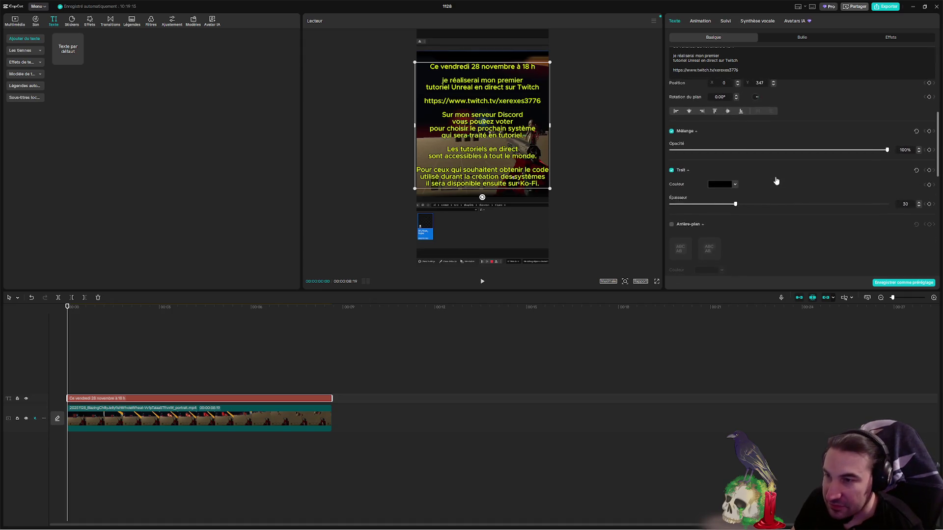
pyautogui.scroll(-4, 772, 177)
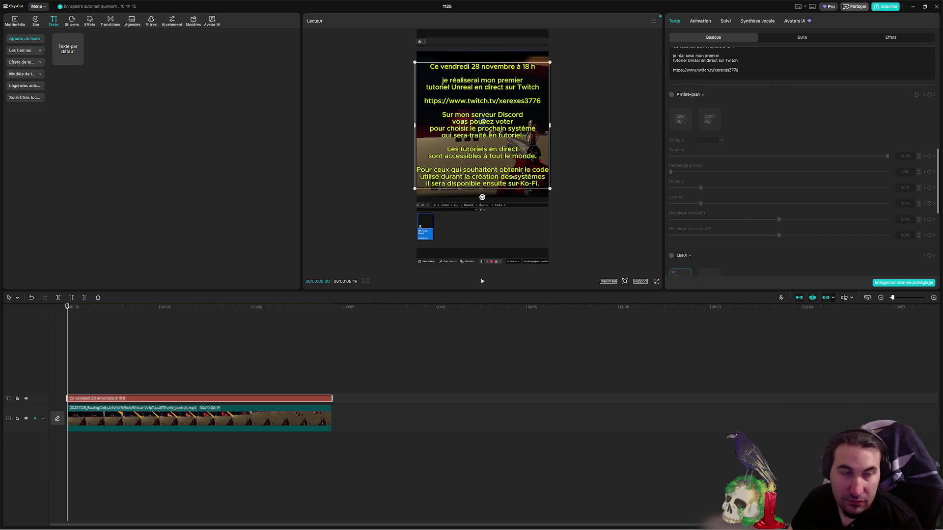
pyautogui.click(382, 522)
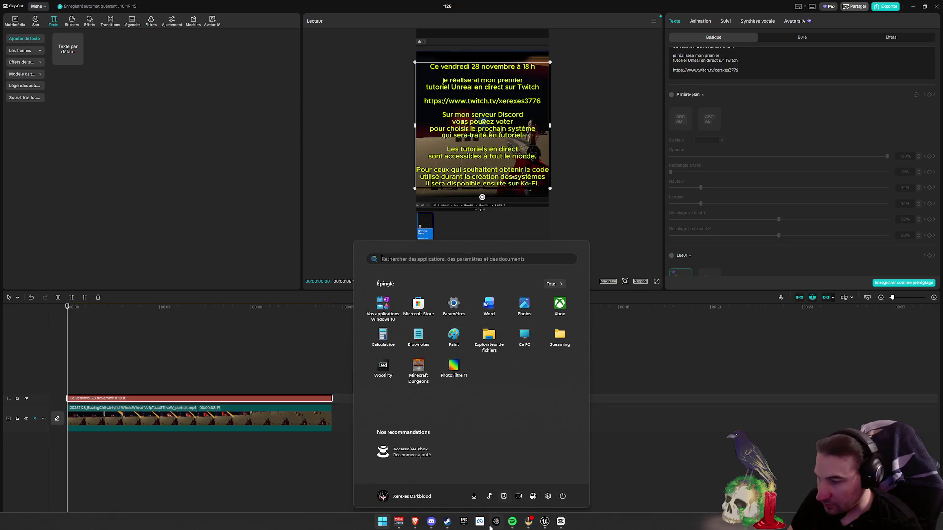
# - Play the Overlord playlist in Spotify, minimize Spotify and VoiceMeeter, and shrink the CapCut window
pyautogui.click(509, 520)
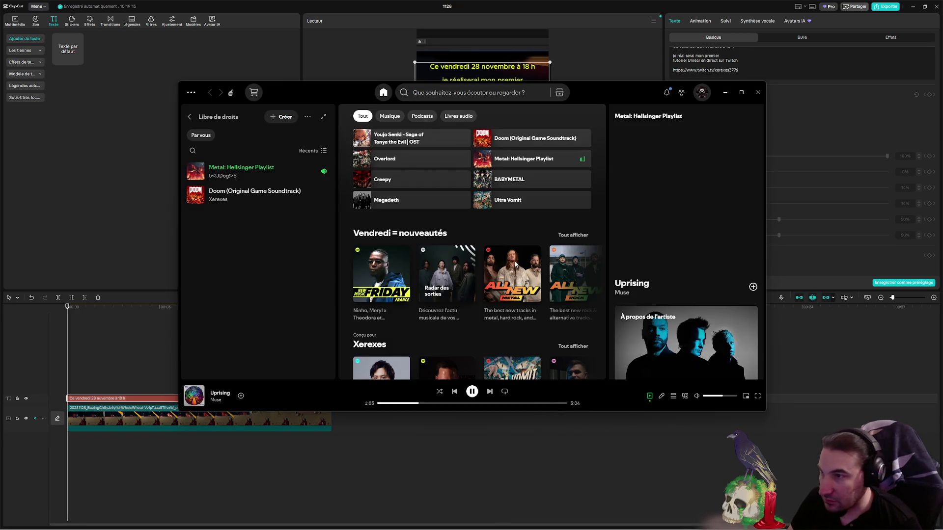
pyautogui.click(430, 93)
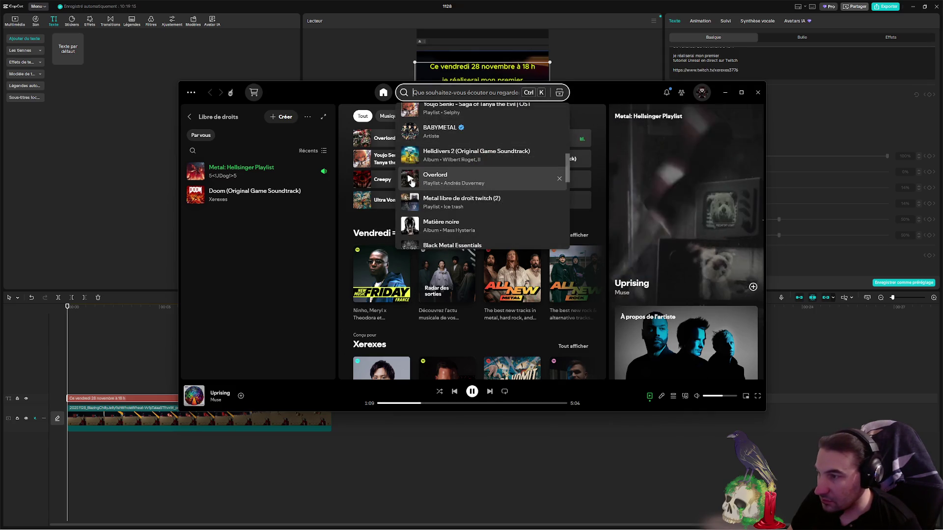
pyautogui.click(382, 521)
pyautogui.click(395, 524)
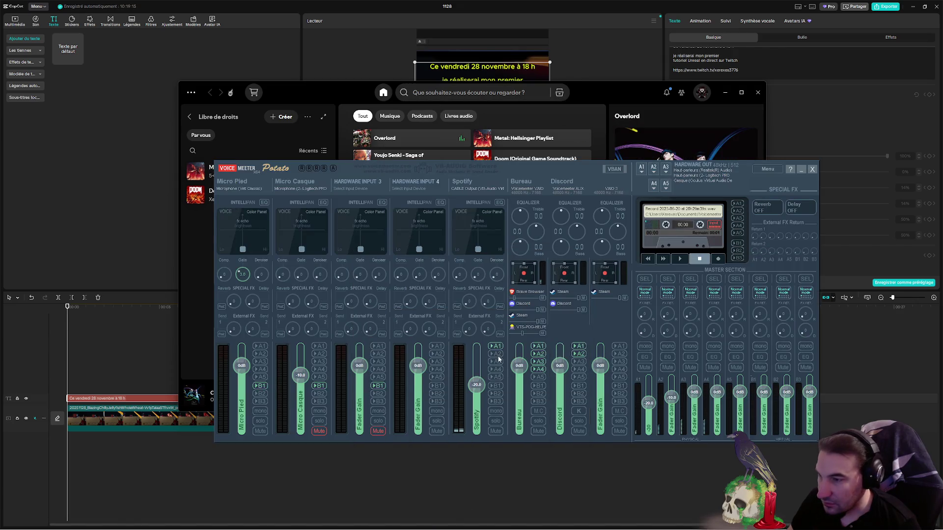
pyautogui.click(802, 169)
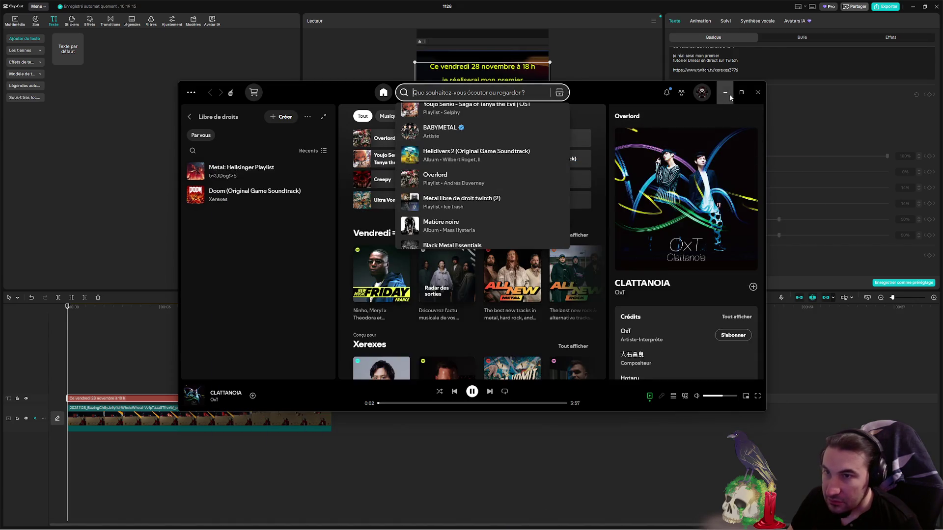
pyautogui.click(725, 92)
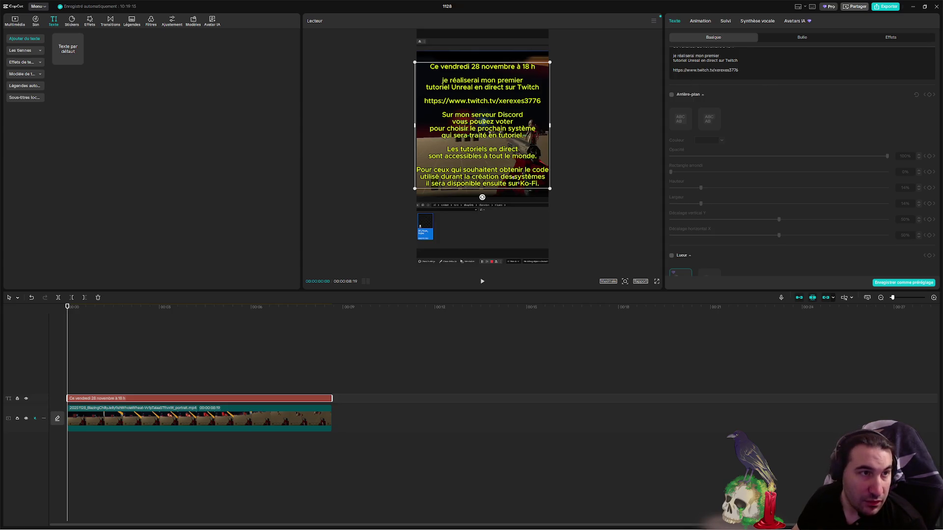
pyautogui.moveTo(542, 6)
pyautogui.mouseDown()
pyautogui.moveTo(542, 22)
pyautogui.moveTo(447, 97)
pyautogui.mouseUp()
# - Drag the downloaded MP3 onto the timeline and trim it to end with the video, about 8 seconds
pyautogui.moveTo(17, 126)
pyautogui.mouseDown()
pyautogui.moveTo(99, 196)
pyautogui.moveTo(344, 295)
pyautogui.moveTo(569, 307)
pyautogui.moveTo(568, 326)
pyautogui.mouseUp()
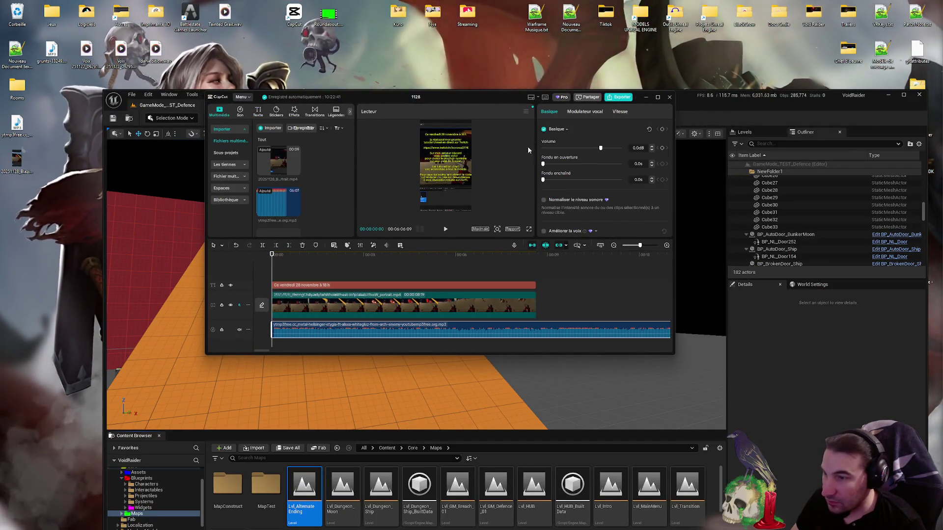
pyautogui.doubleClick(500, 96)
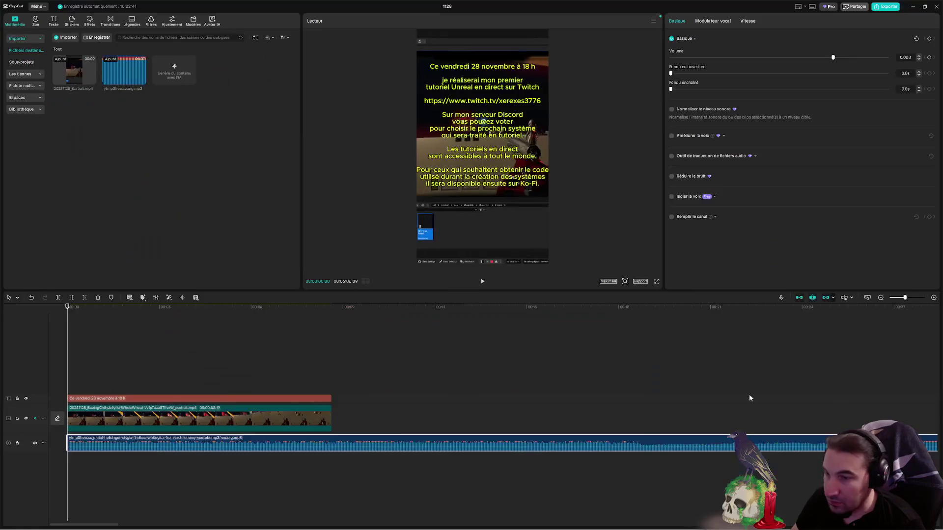
pyautogui.scroll(-1, 795, 442)
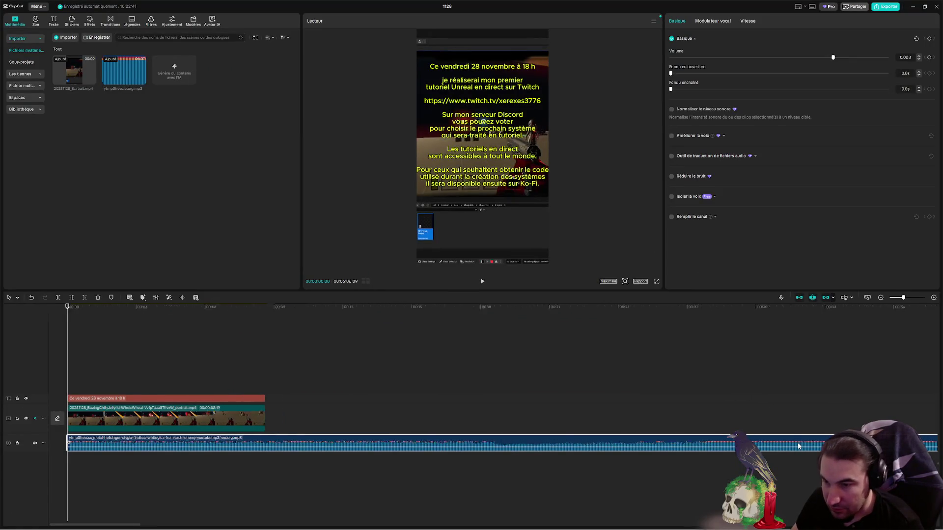
pyautogui.scroll(-4, 798, 446)
pyautogui.moveTo(667, 439); pyautogui.dragTo(95, 439)
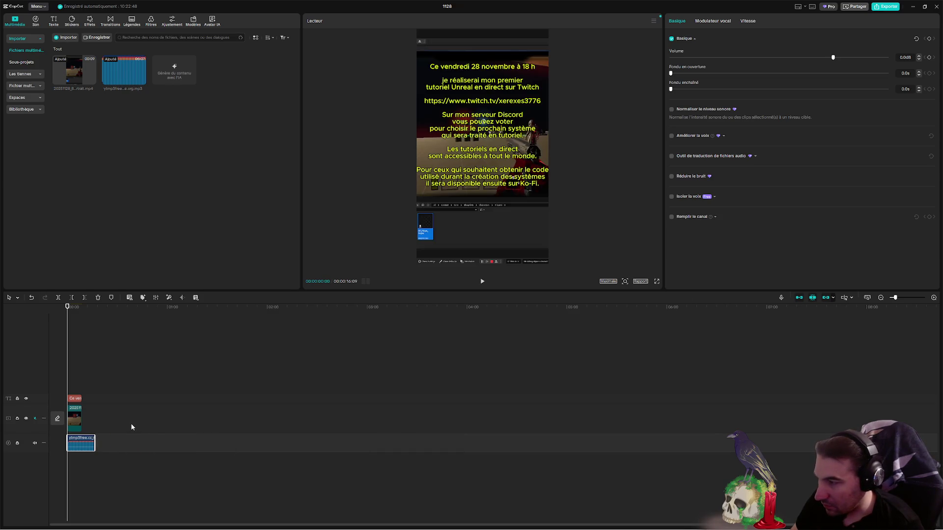
pyautogui.scroll(5, 131, 427)
pyautogui.moveTo(684, 441); pyautogui.dragTo(395, 441)
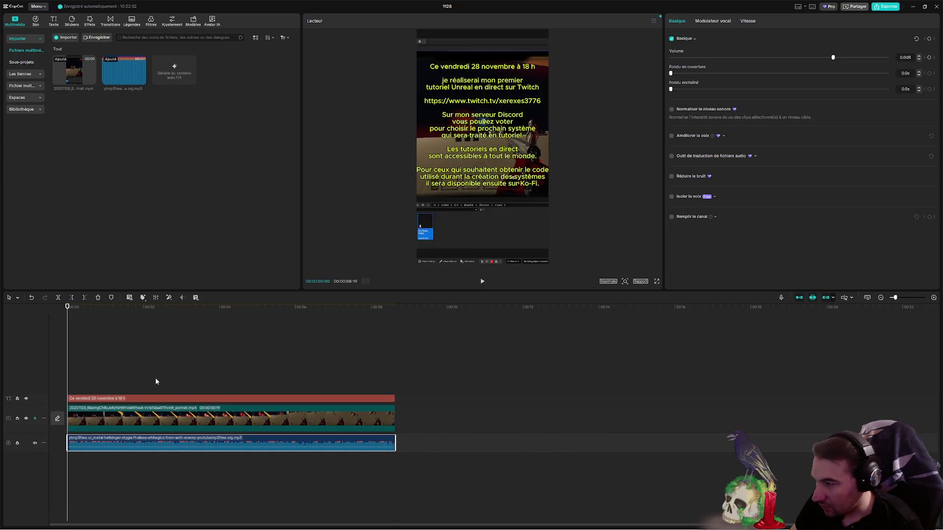
pyautogui.click(482, 281)
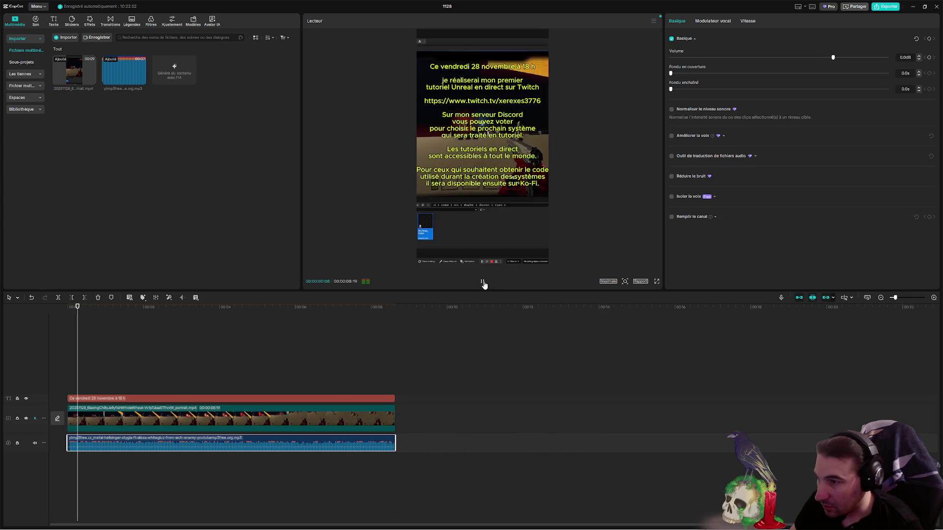
pyautogui.click(482, 282)
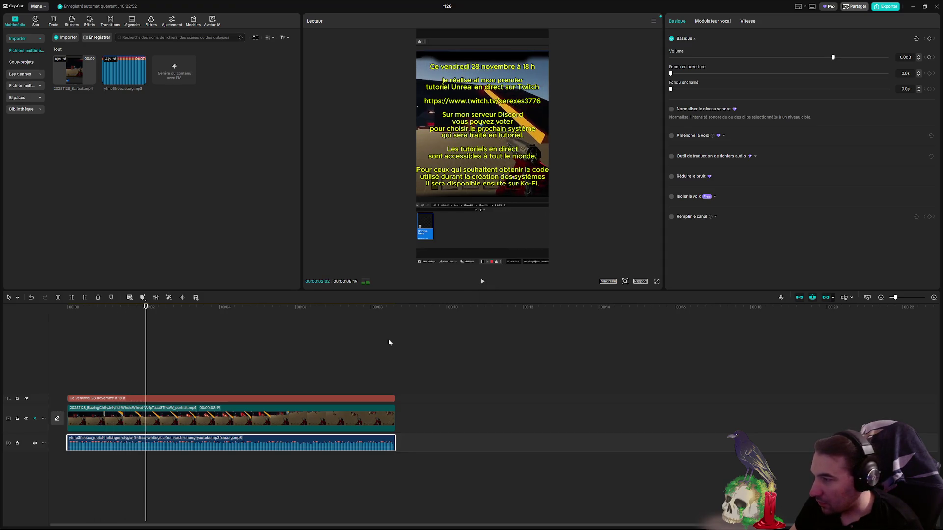
pyautogui.click(43, 444)
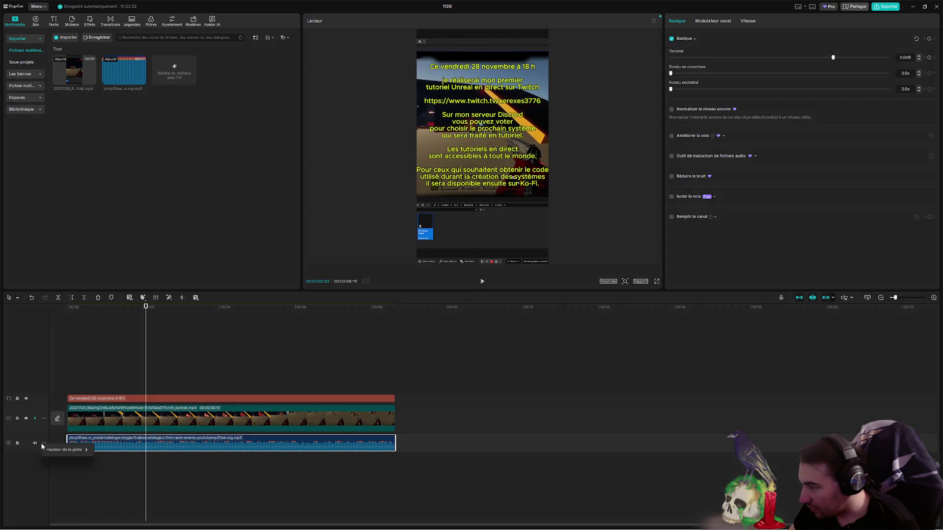
pyautogui.moveTo(78, 450)
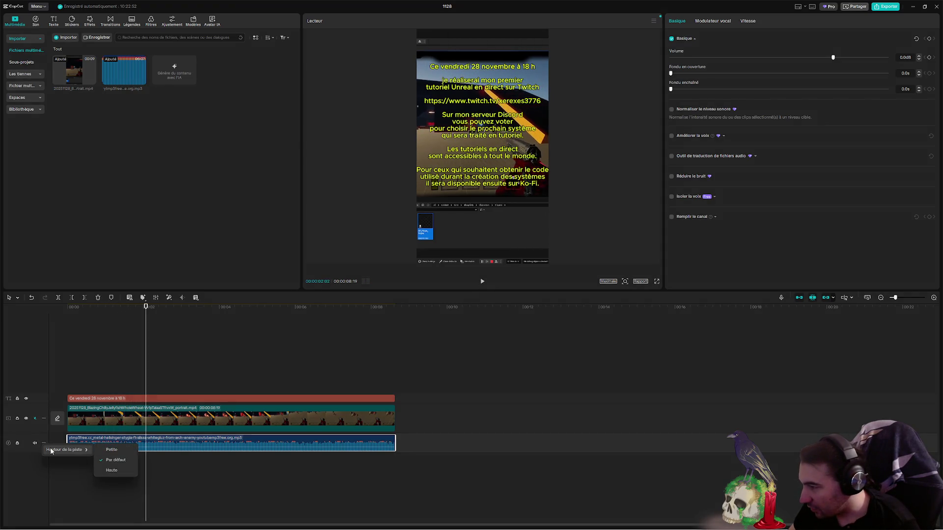
pyautogui.click(112, 460)
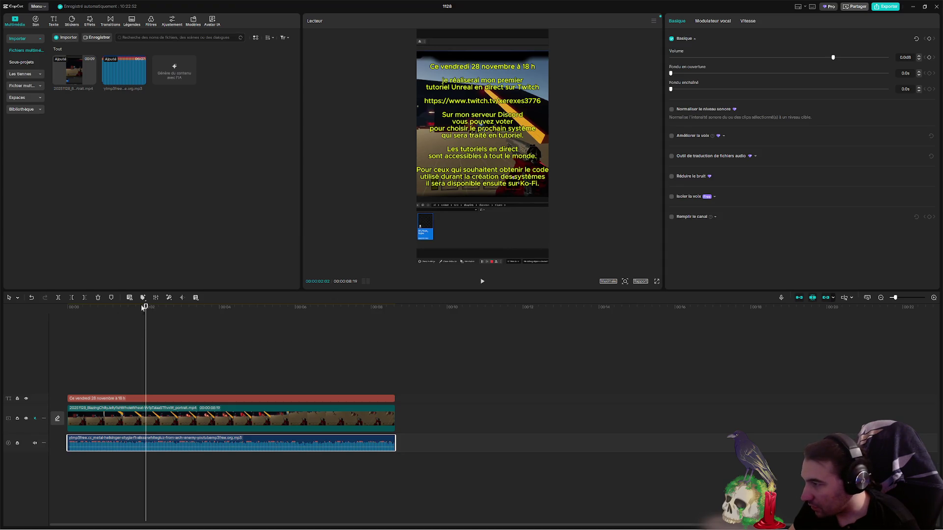
pyautogui.moveTo(146, 306); pyautogui.dragTo(67, 307)
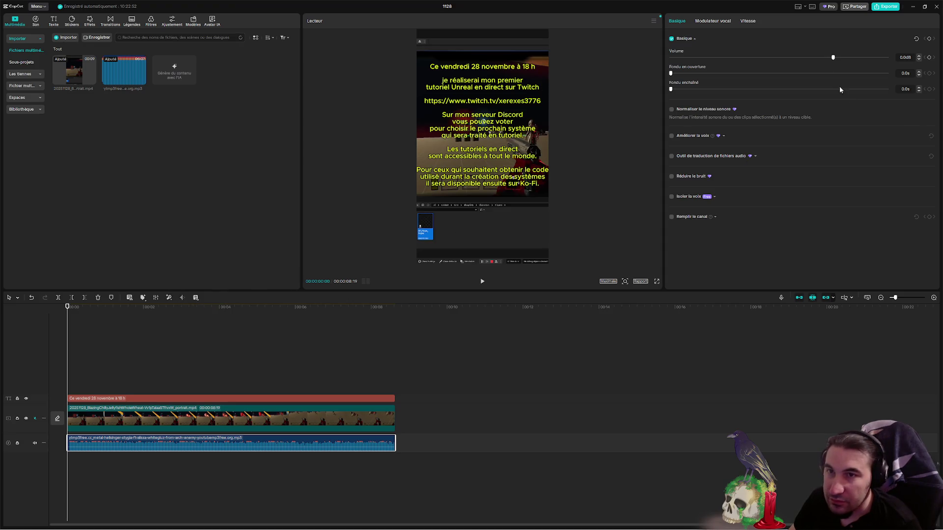
pyautogui.moveTo(834, 58)
pyautogui.mouseDown()
pyautogui.moveTo(749, 61)
pyautogui.moveTo(765, 62)
pyautogui.mouseUp()
# - Lower the background music volume to about -30.7 dB and replay from the start to check
pyautogui.click(482, 281)
pyautogui.moveTo(767, 58)
pyautogui.mouseDown()
pyautogui.moveTo(736, 62)
pyautogui.moveTo(748, 59)
pyautogui.mouseUp()
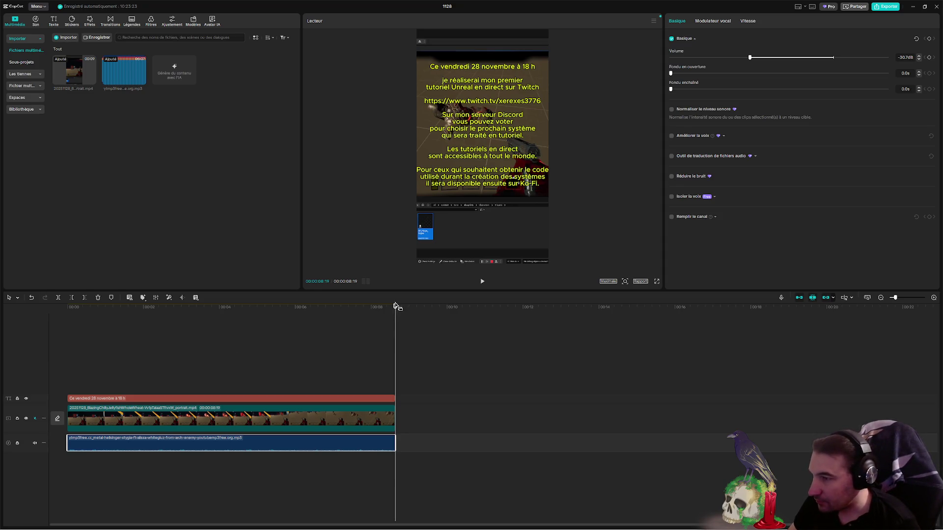
pyautogui.moveTo(397, 313); pyautogui.dragTo(77, 302)
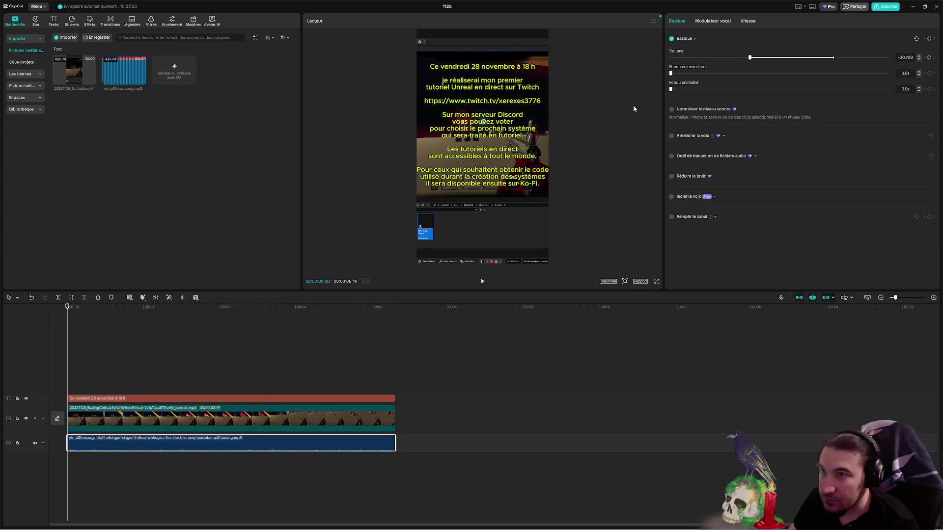
pyautogui.click(482, 281)
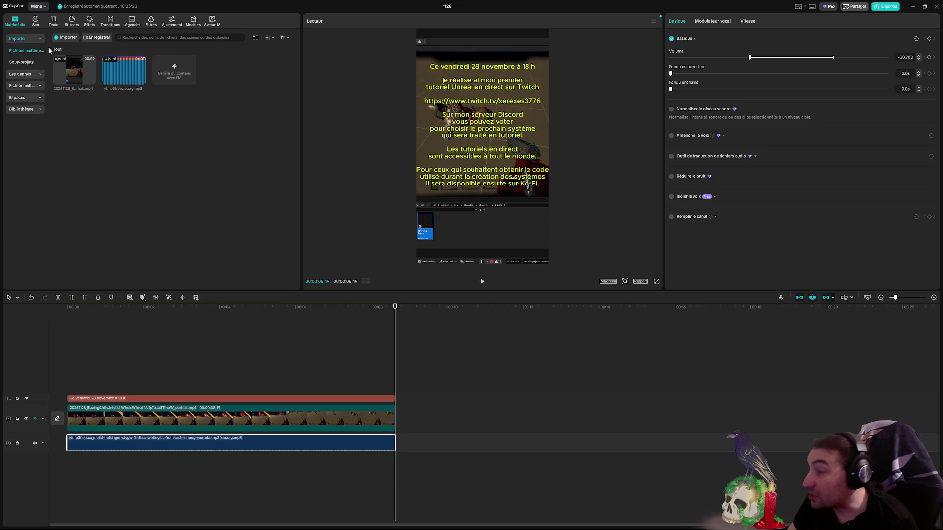
# - Try exporting from the main menu, dismiss the Pro upgrade prompt, and browse the menu without choosing
pyautogui.click(37, 6)
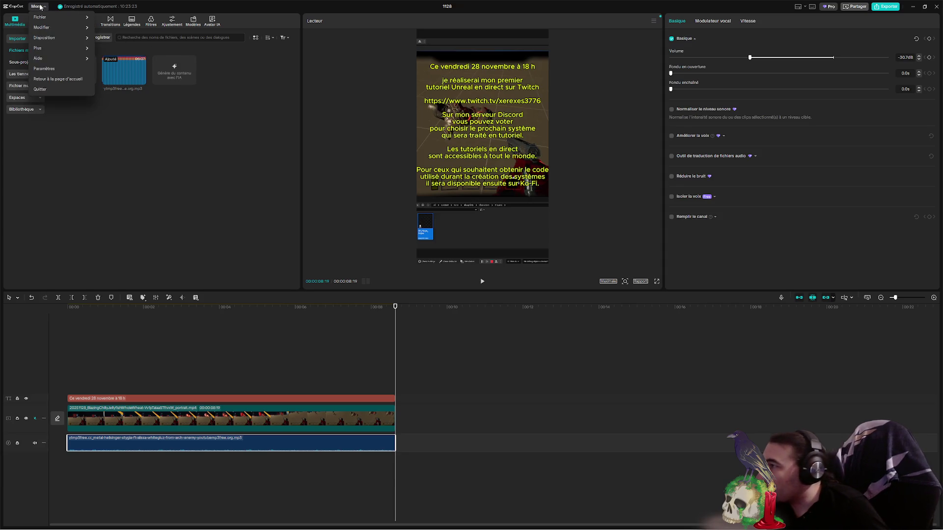
pyautogui.moveTo(58, 29)
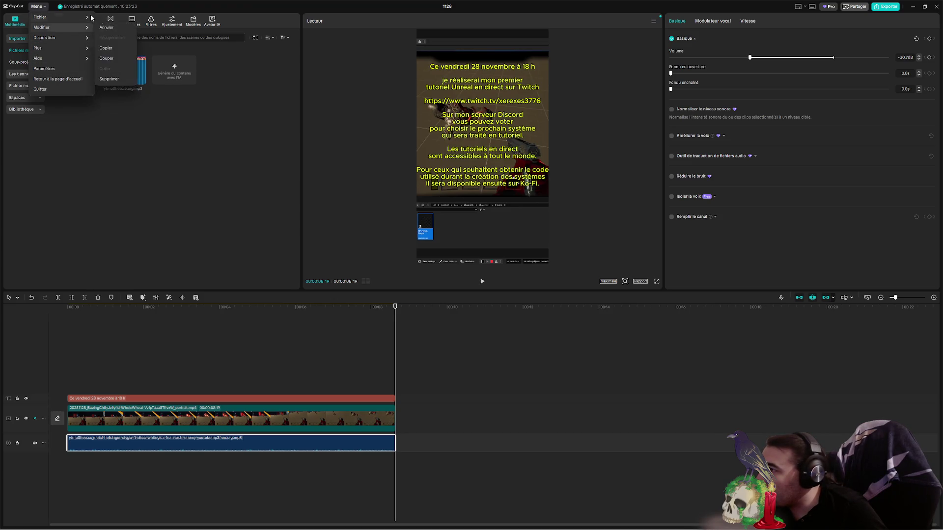
pyautogui.click(107, 41)
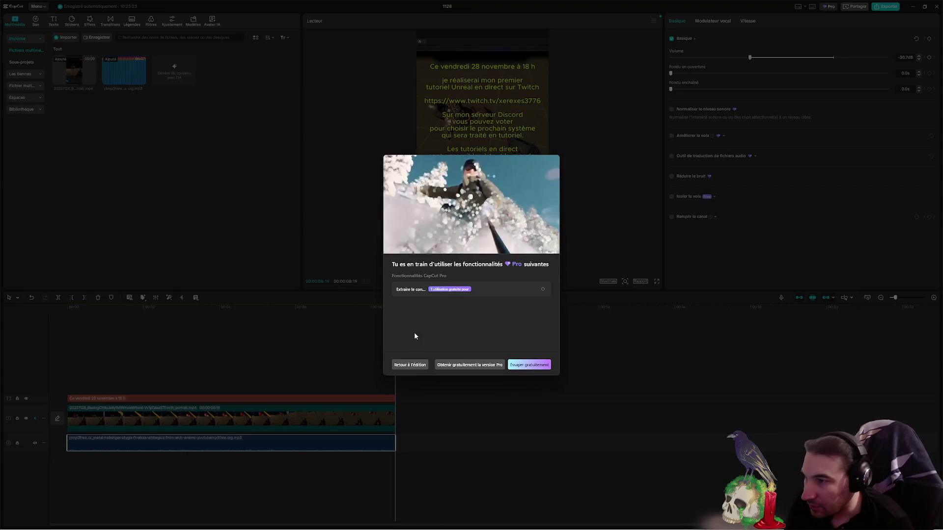
pyautogui.press('Escape')
pyautogui.click(38, 7)
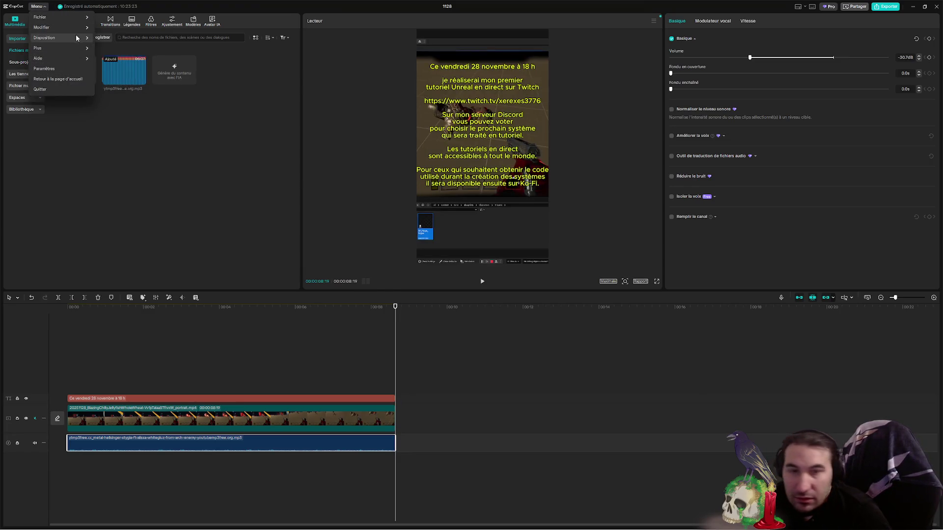
pyautogui.moveTo(74, 58)
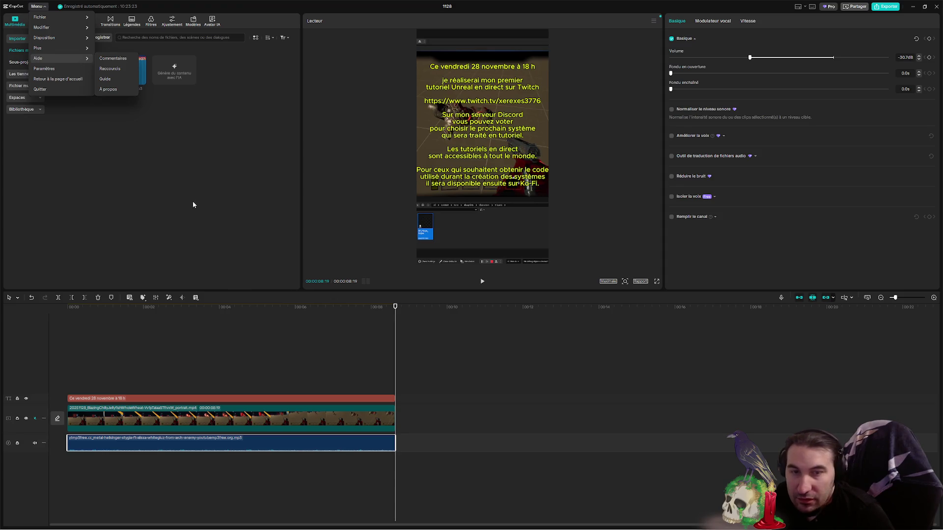
pyautogui.click(150, 202)
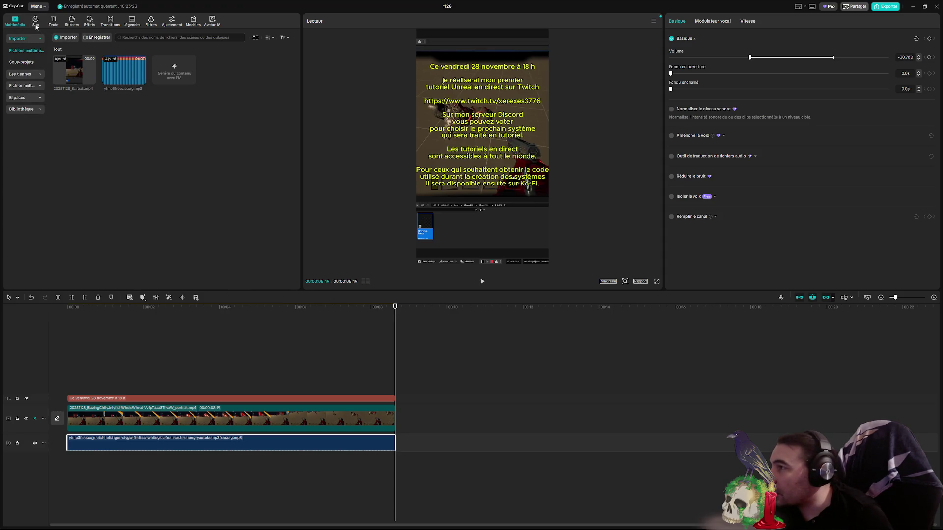
pyautogui.click(47, 7)
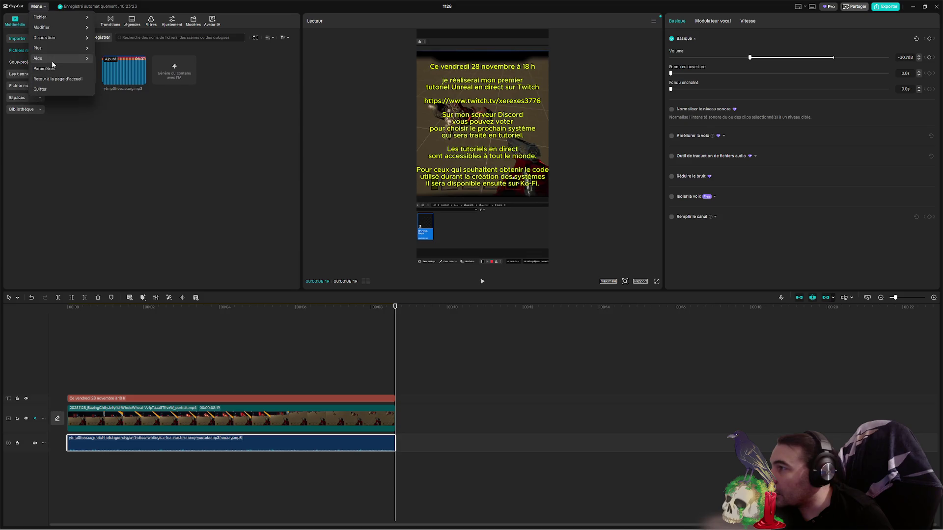
pyautogui.moveTo(53, 62)
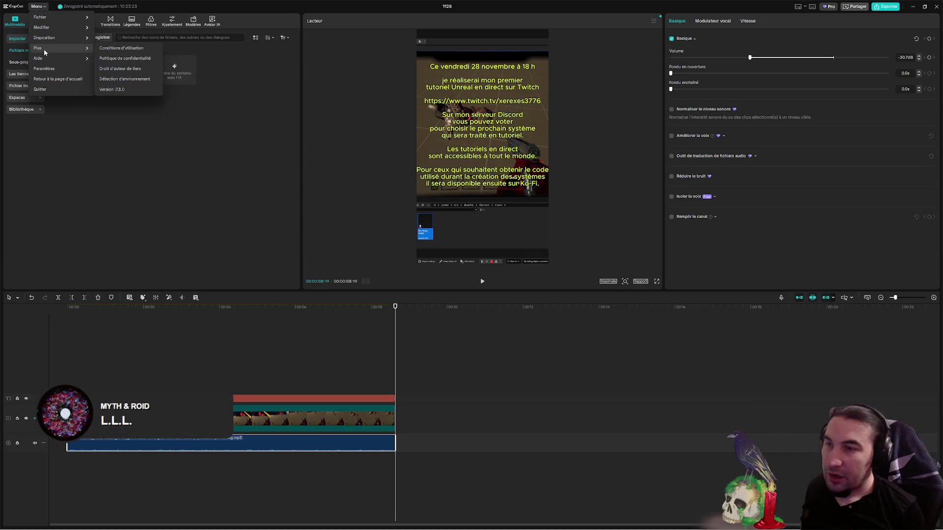
pyautogui.moveTo(39, 16)
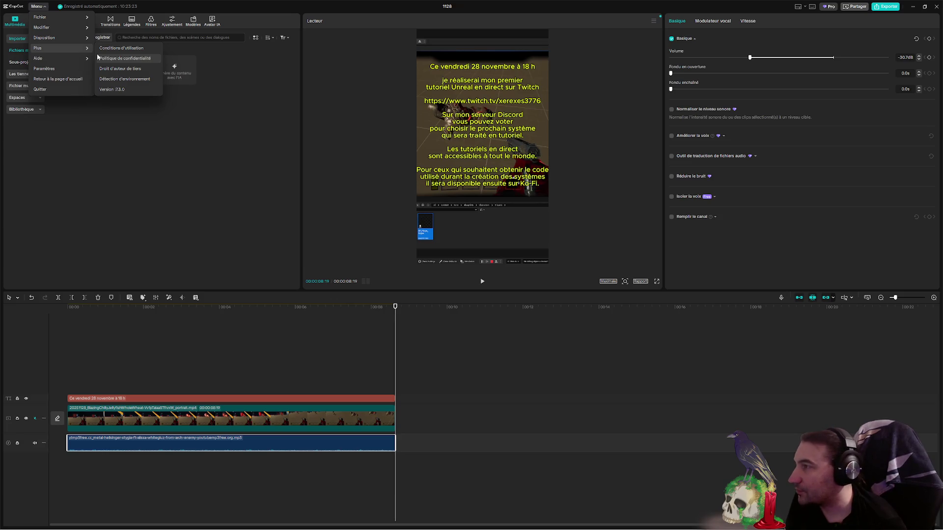
pyautogui.click(204, 177)
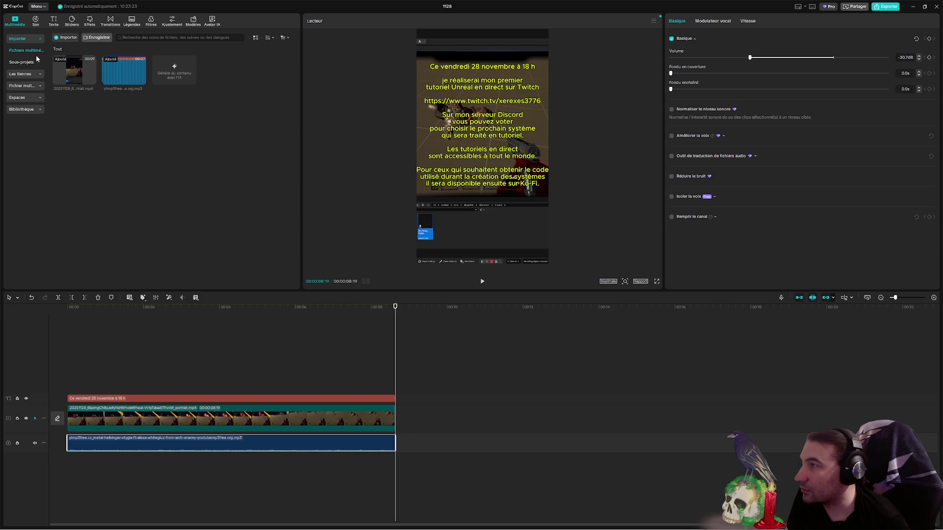
# - Open the Windows Start menu twice, returning to the CapCut window each time
pyautogui.press('super')
pyautogui.moveTo(560, 521)
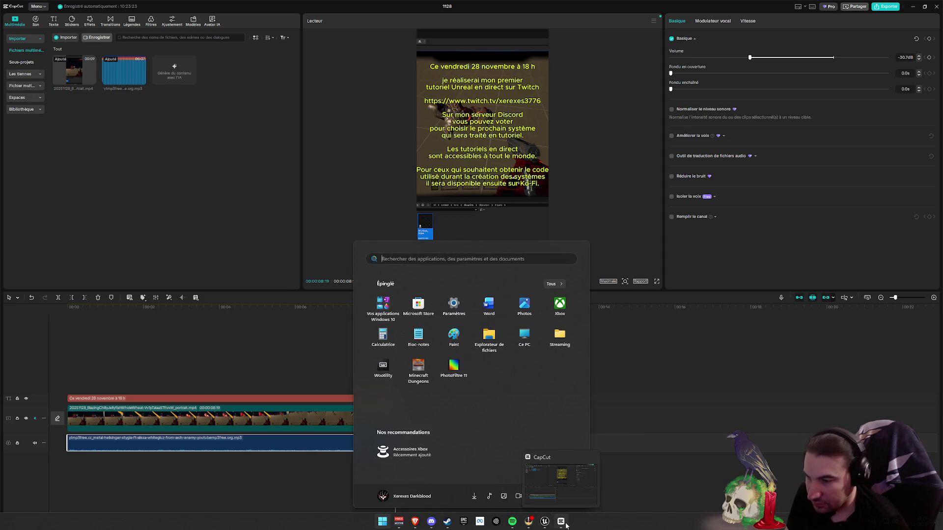
pyautogui.click(566, 524)
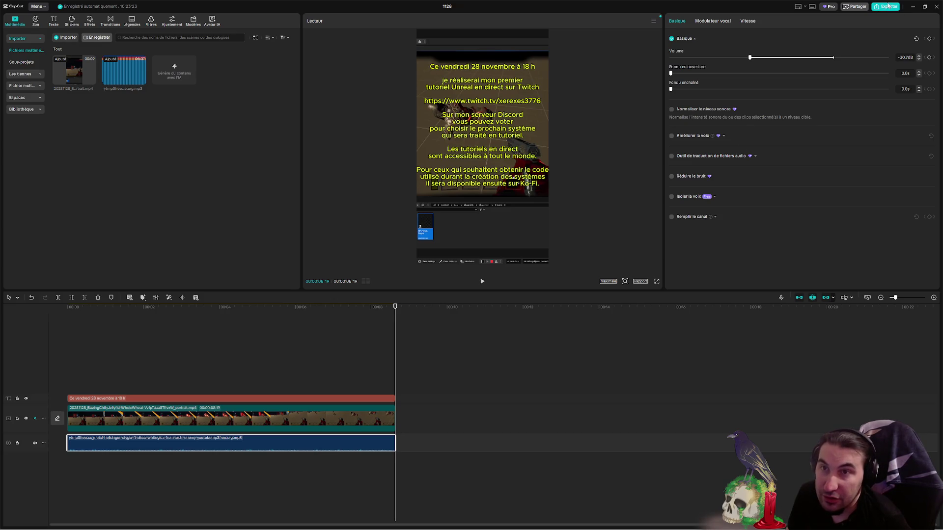
pyautogui.press('super')
pyautogui.moveTo(436, 527)
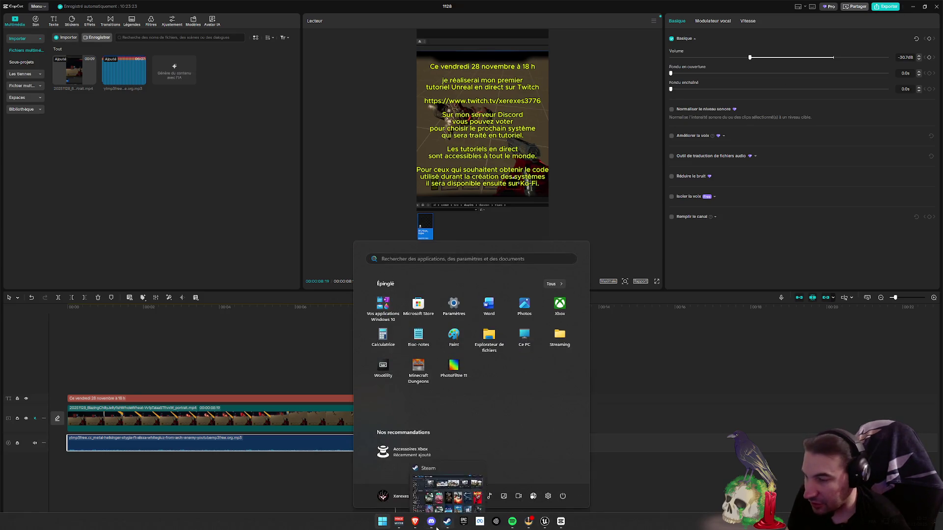
pyautogui.click(413, 511)
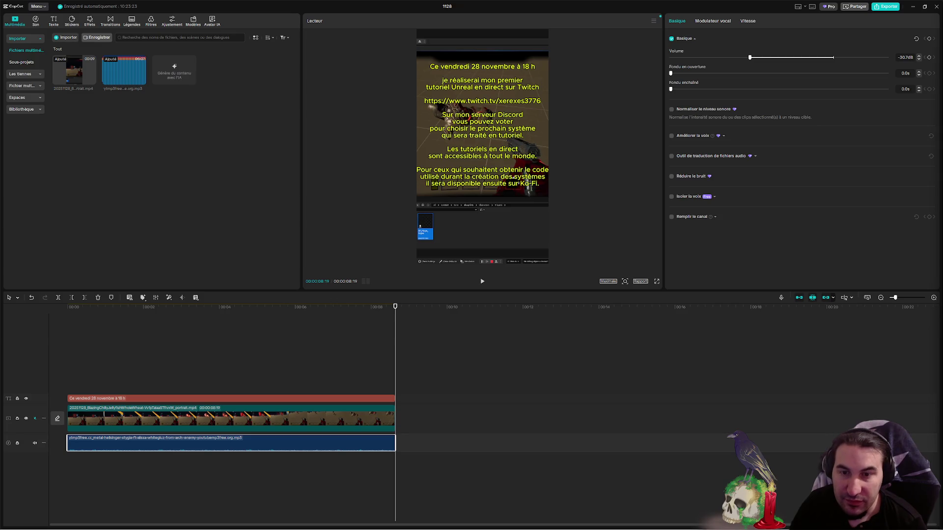
# - Launch Task Manager from the taskbar's right-click menu
pyautogui.press('super')
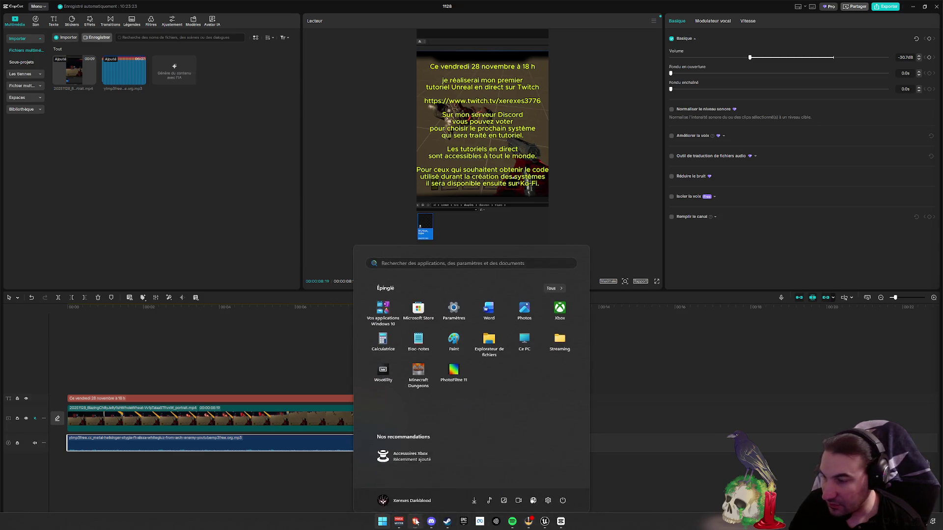
pyautogui.press('super')
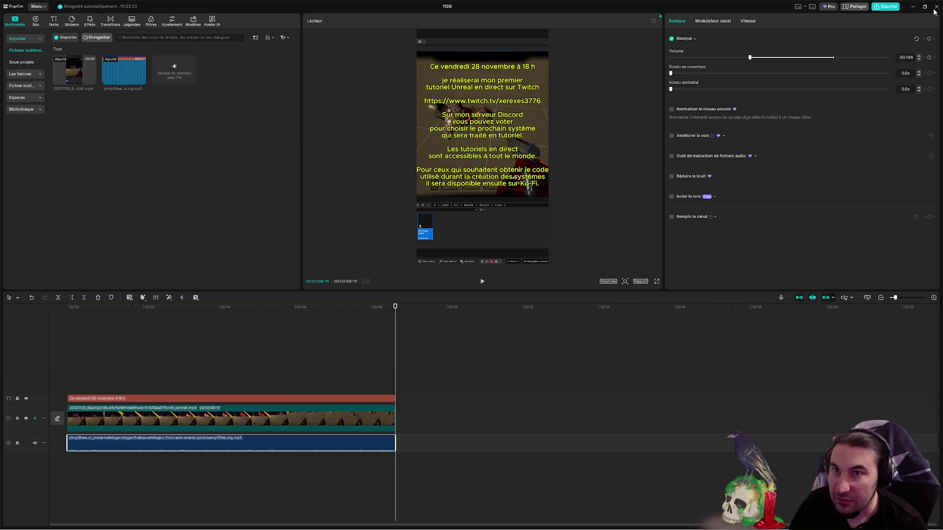
pyautogui.press('super')
pyautogui.moveTo(565, 525)
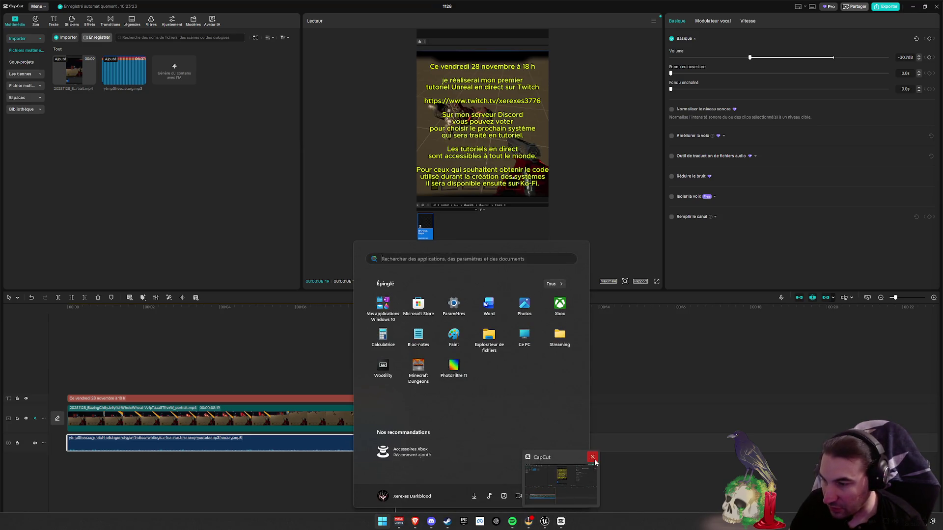
pyautogui.rightClick(619, 523)
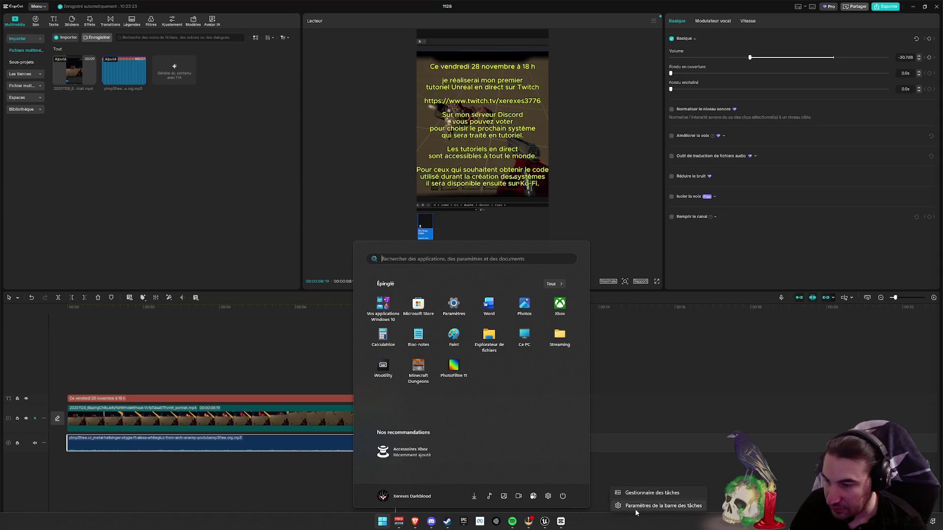
pyautogui.click(638, 493)
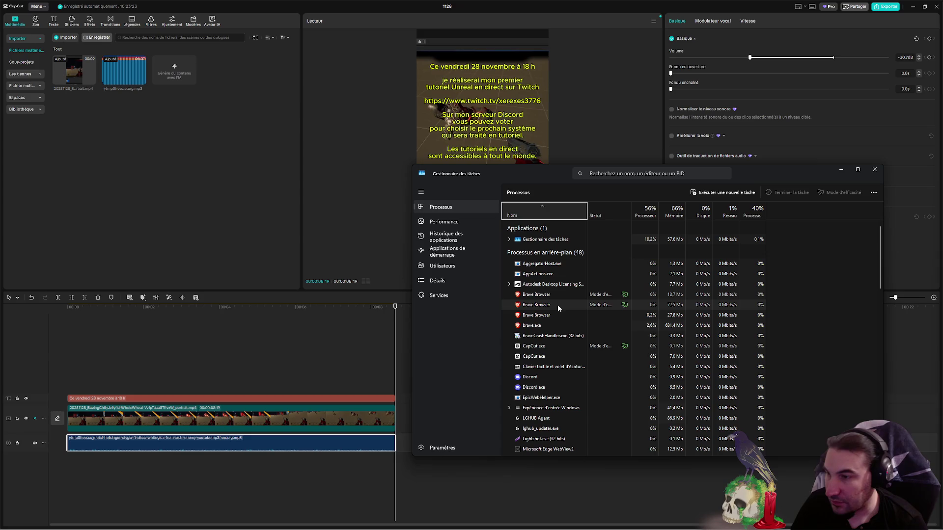
# - Find the CapCut process in Task Manager and show it in the Details view
pyautogui.click(545, 305)
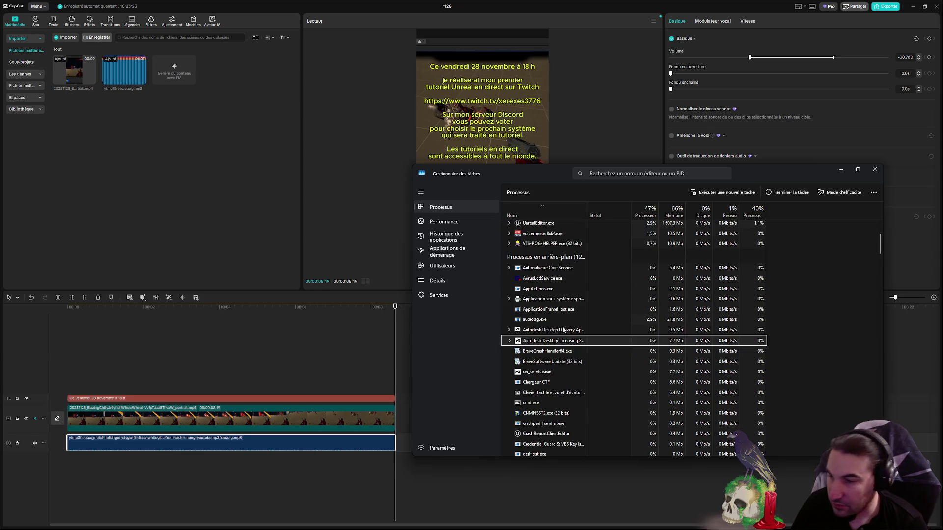
pyautogui.click(548, 389)
pyautogui.click(551, 351)
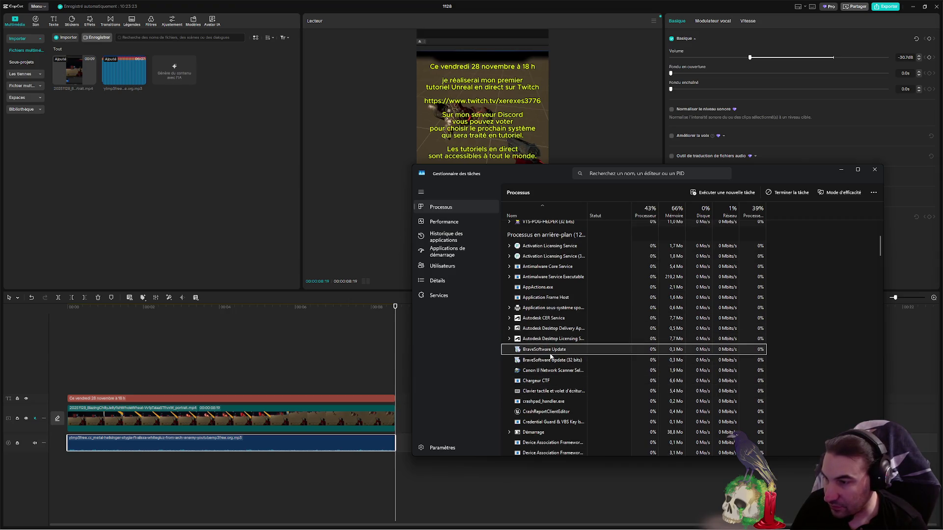
pyautogui.scroll(4, 548, 344)
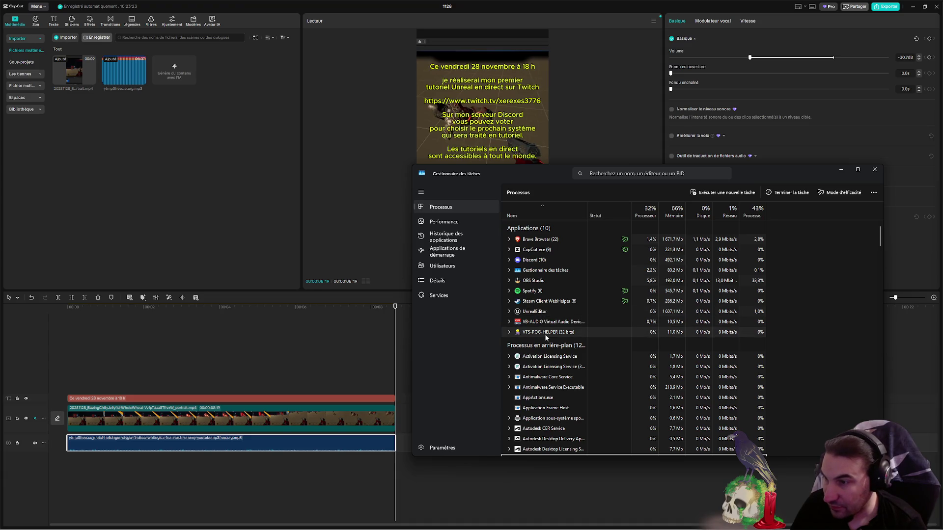
pyautogui.click(550, 250)
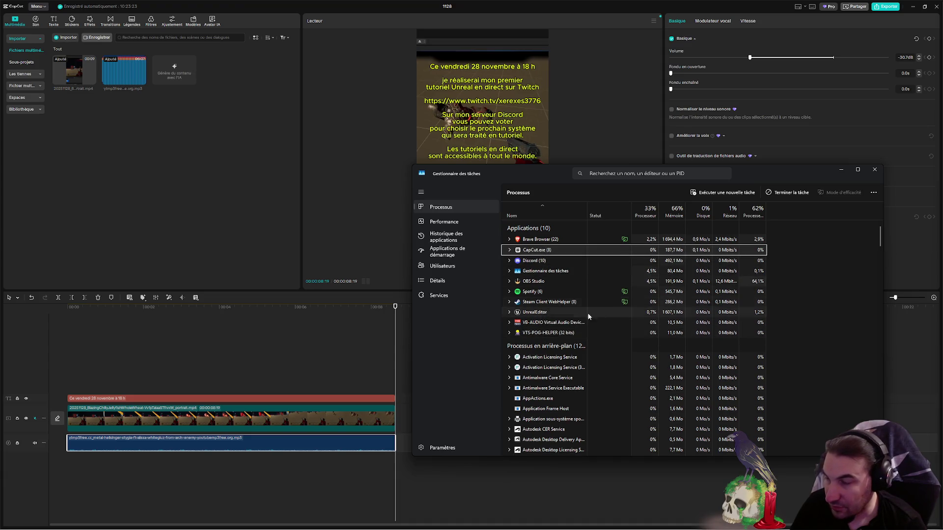
pyautogui.click(548, 250)
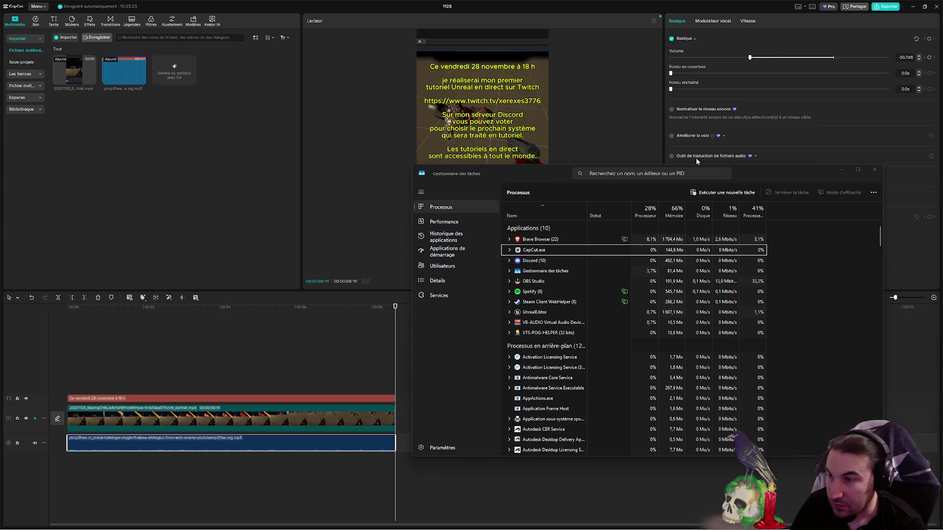
pyautogui.rightClick(524, 250)
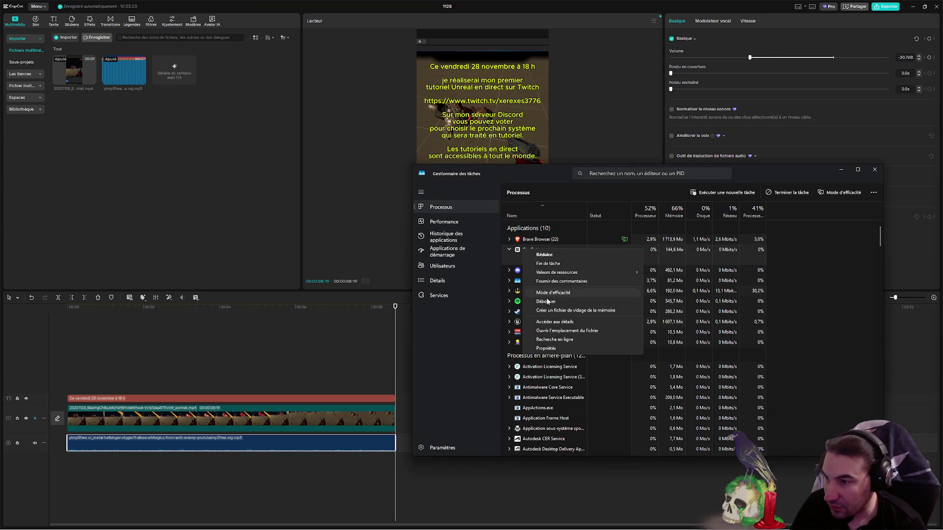
pyautogui.click(562, 322)
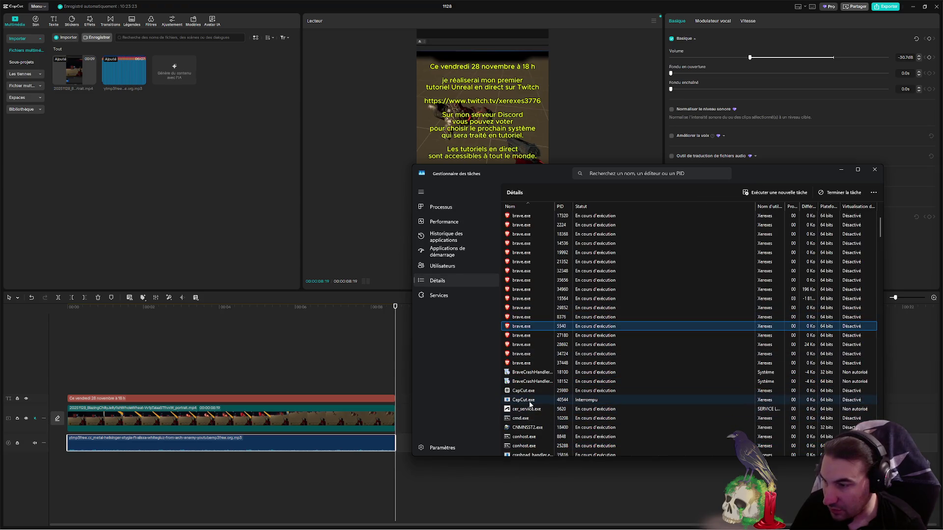
# - End the CapCut.exe processes, dismiss the Access denied error, close Task Manager, and relaunch CapCut
pyautogui.click(530, 401)
pyautogui.press('Delete')
pyautogui.click(597, 339)
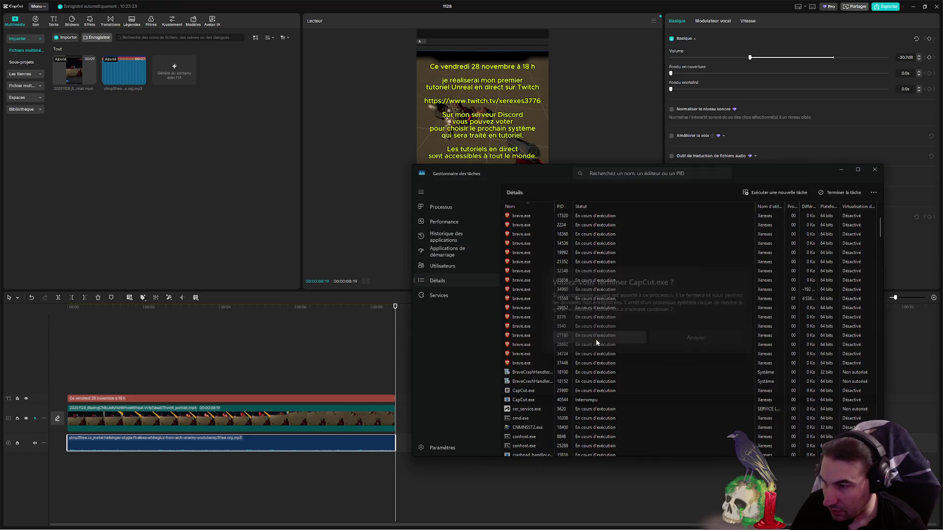
pyautogui.click(550, 391)
pyautogui.press('Delete')
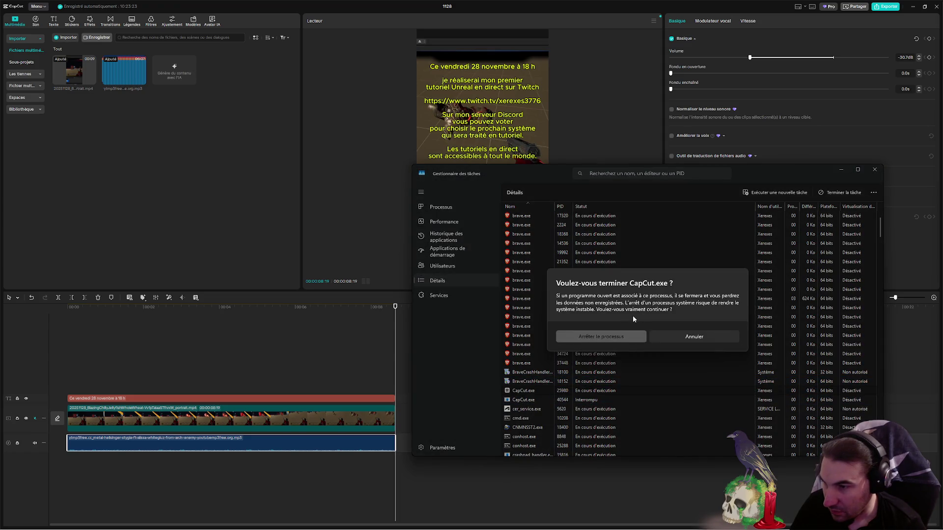
pyautogui.click(627, 337)
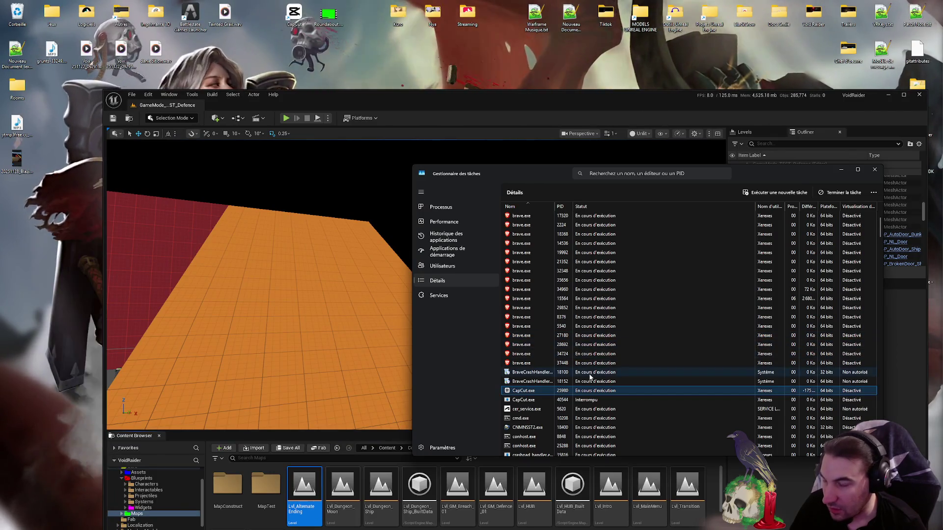
pyautogui.press('Delete')
pyautogui.click(623, 336)
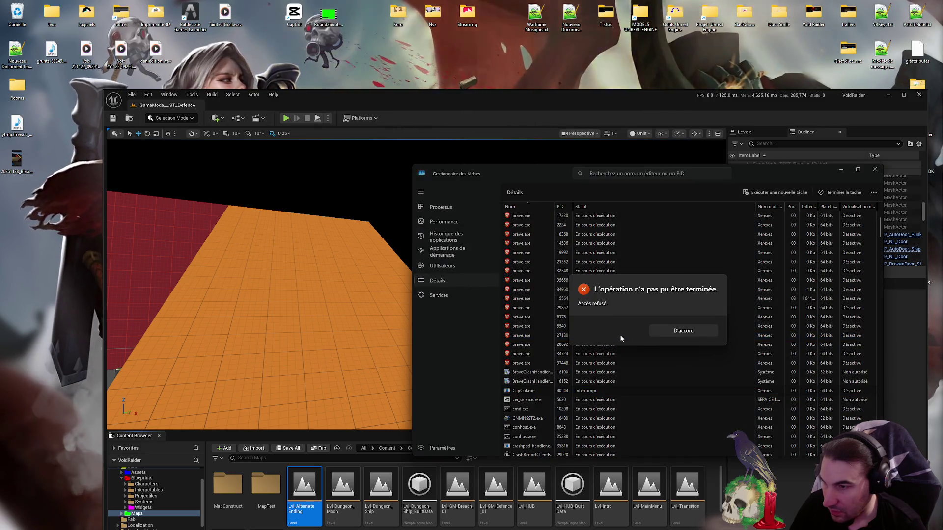
pyautogui.click(683, 330)
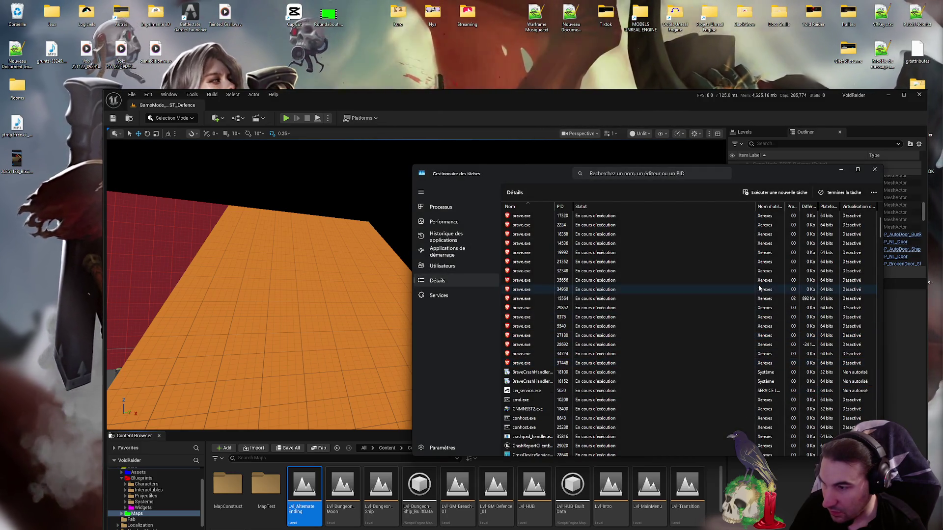
pyautogui.click(874, 170)
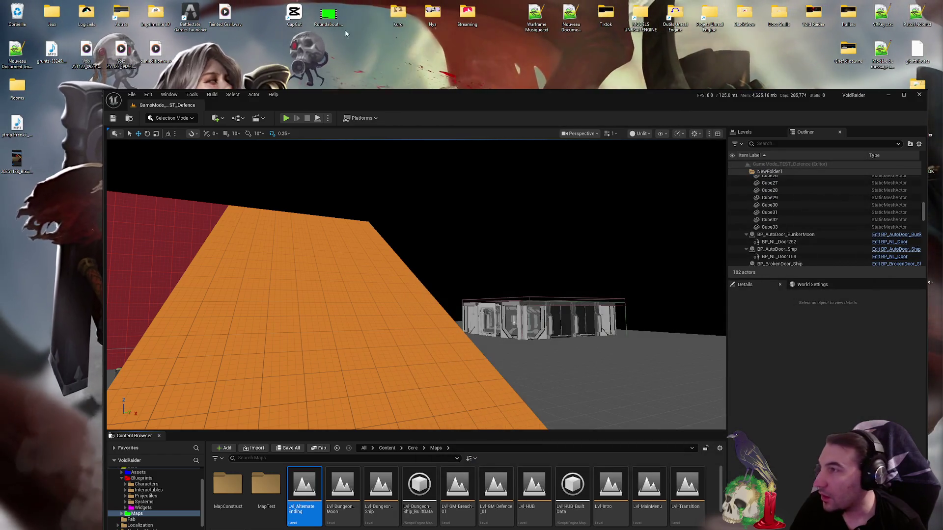
pyautogui.doubleClick(294, 13)
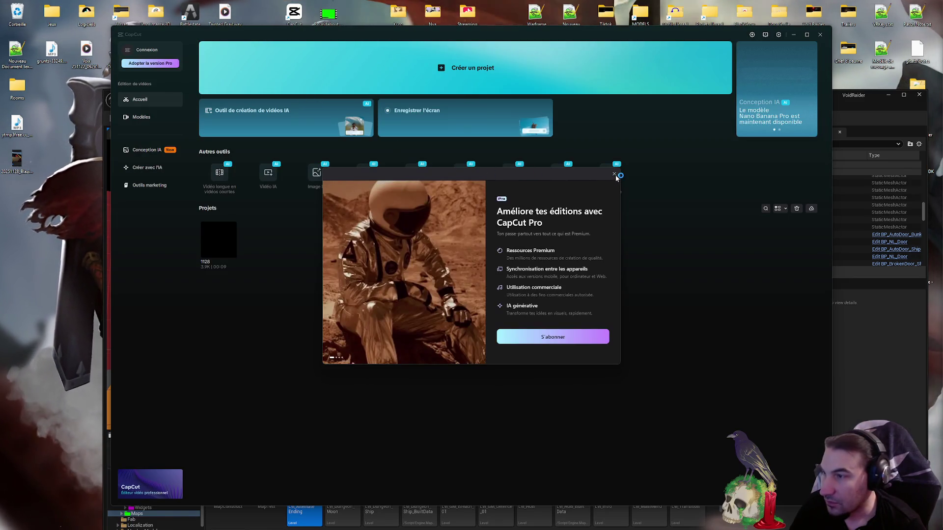
# - Dismiss the CapCut Pro promotion and maximize the reopened 1128 project editor
pyautogui.click(614, 174)
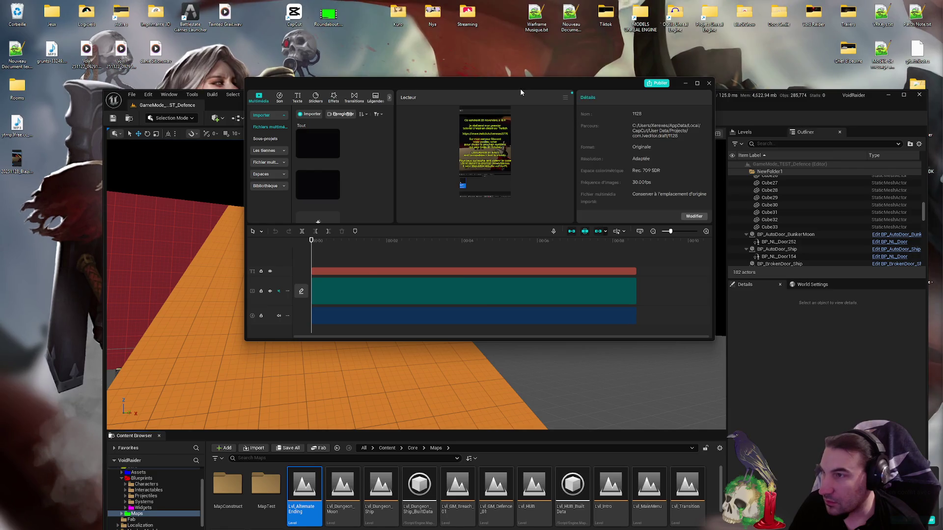
pyautogui.doubleClick(520, 82)
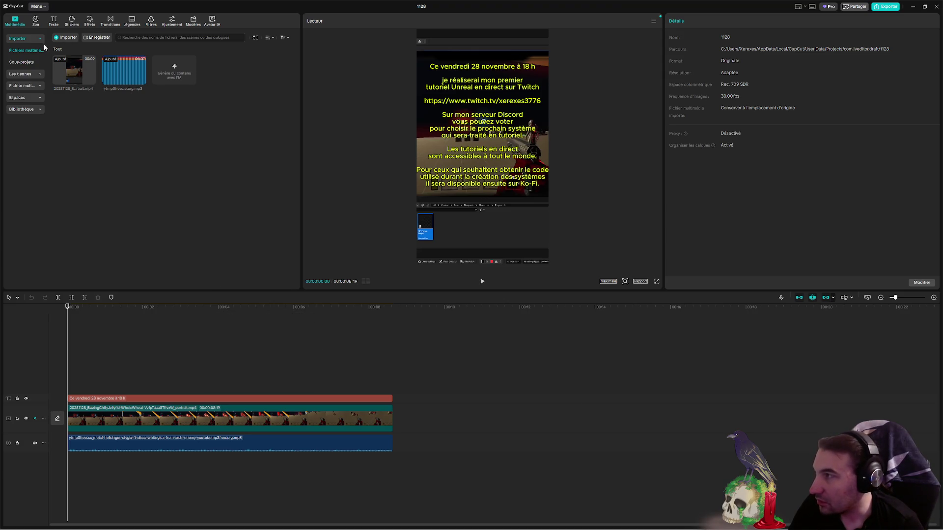
# - Play the preview, try exporting, then leave the Pro warning to return to editing
pyautogui.press('space')
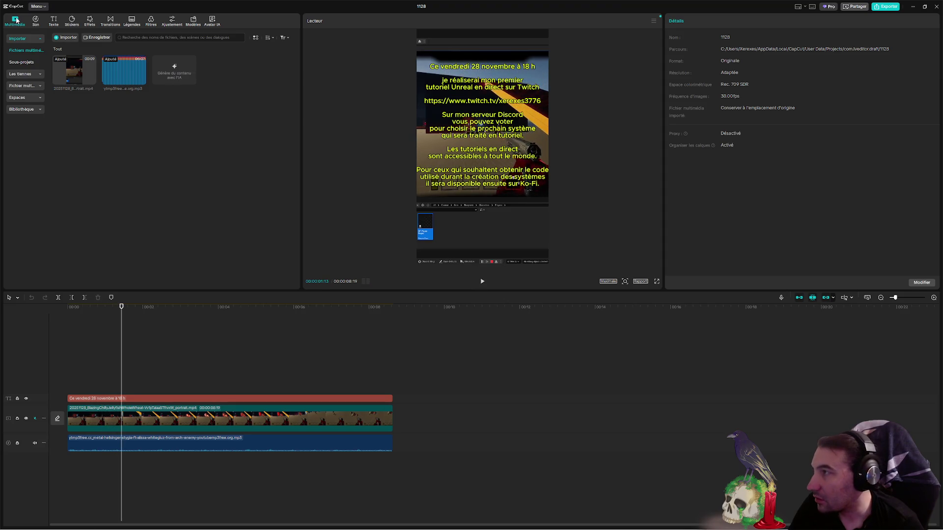
pyautogui.click(885, 8)
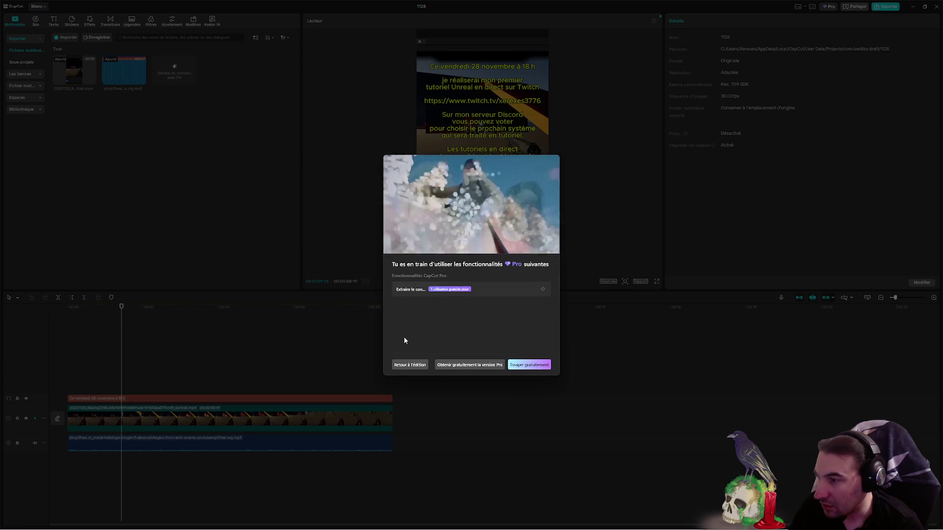
pyautogui.click(407, 365)
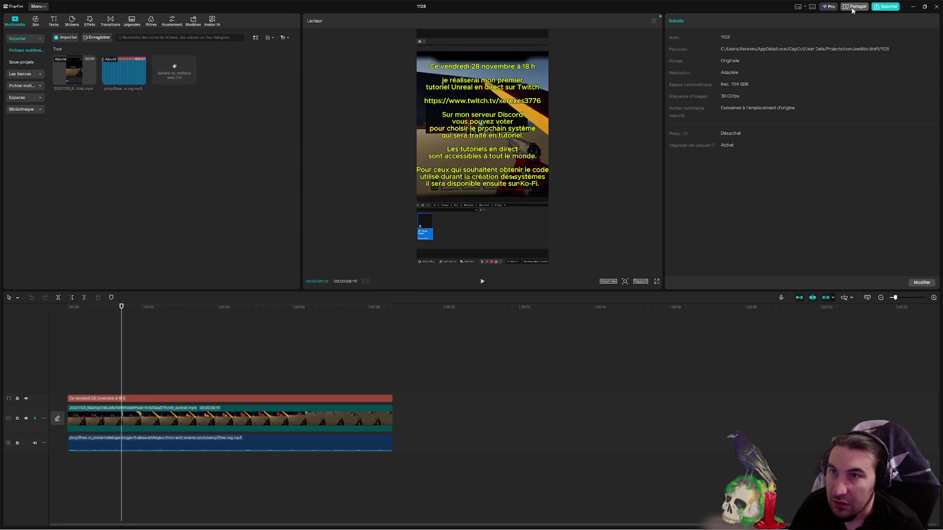
# - Browse the main menu, then try the Partager sharing options and dismiss the Pro upsell
pyautogui.click(34, 7)
pyautogui.moveTo(54, 17)
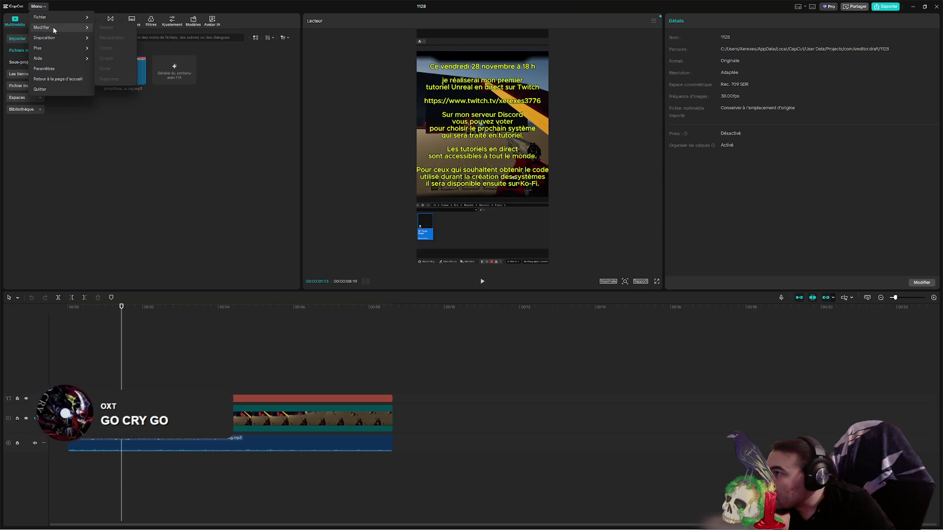
pyautogui.moveTo(55, 38)
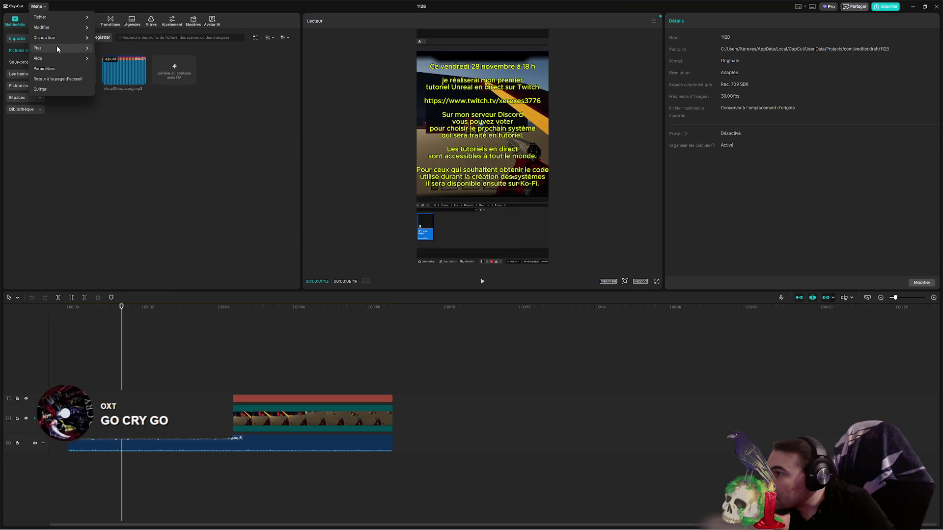
pyautogui.click(109, 195)
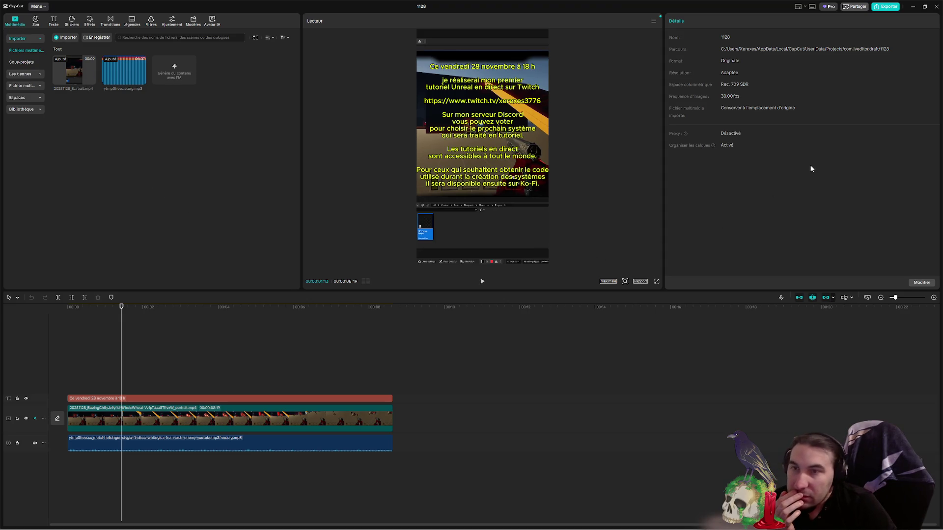
pyautogui.click(856, 6)
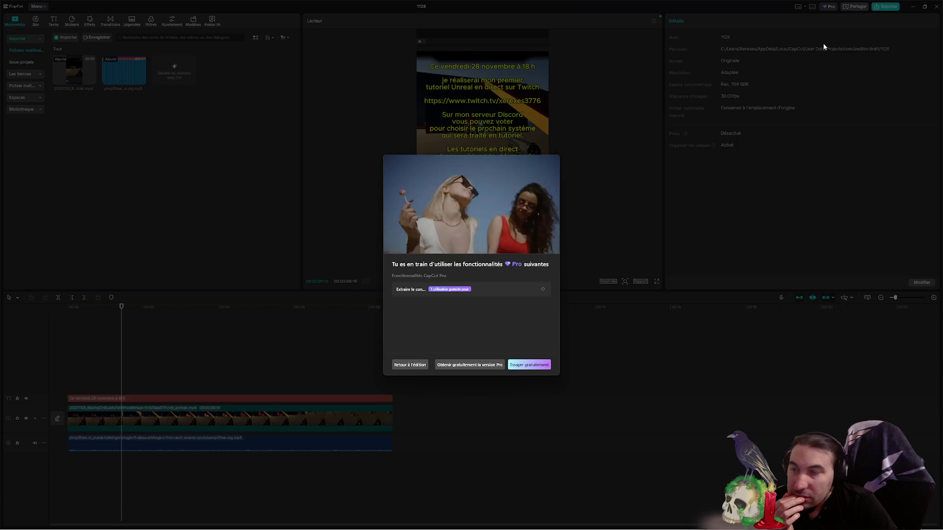
pyautogui.click(407, 366)
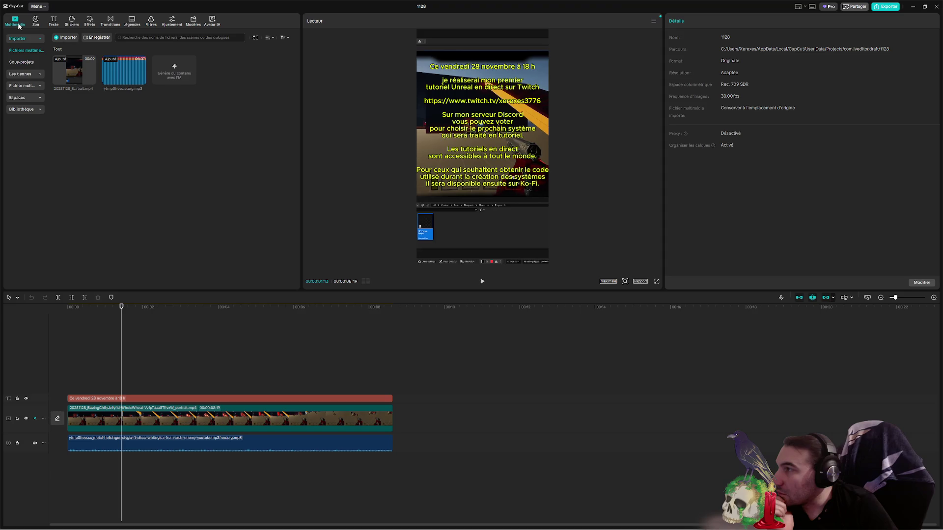
# - Browse the main menu twice more, then click Exporter again to raise the Pro dialog
pyautogui.click(38, 6)
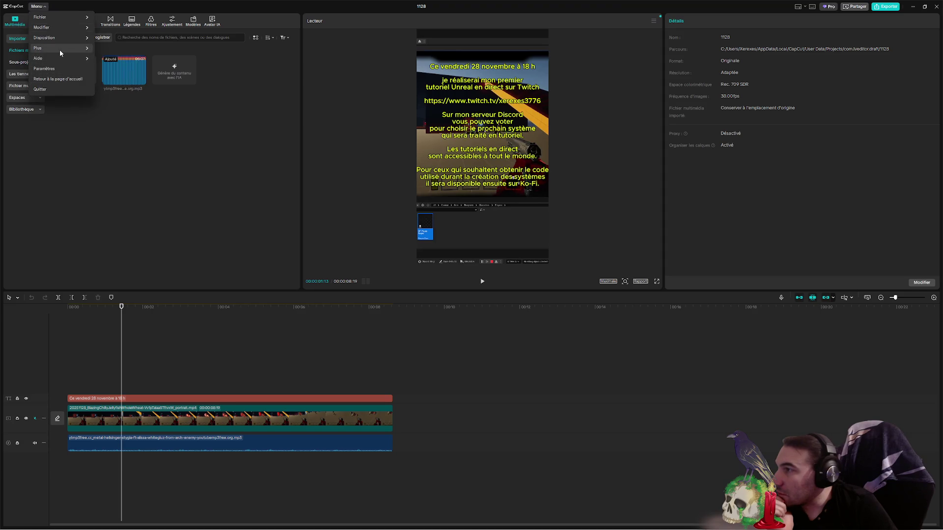
pyautogui.moveTo(59, 42)
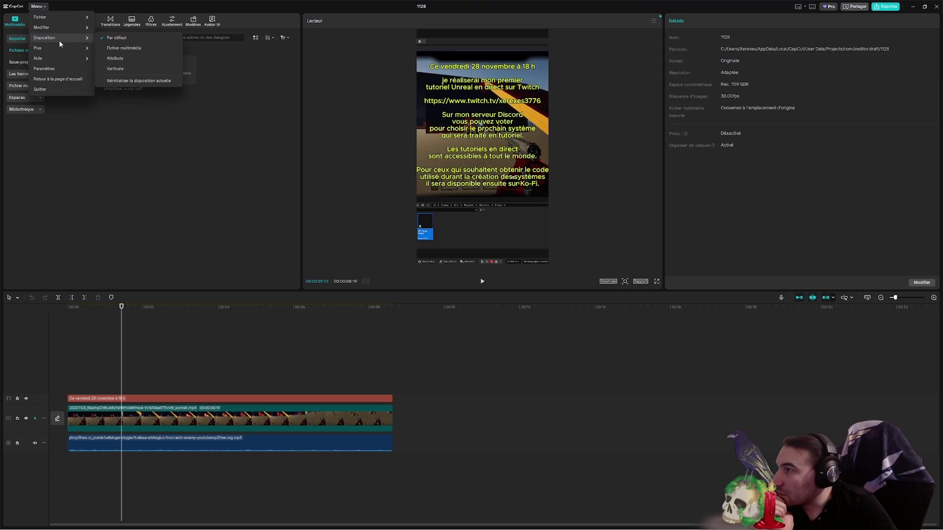
pyautogui.moveTo(63, 17)
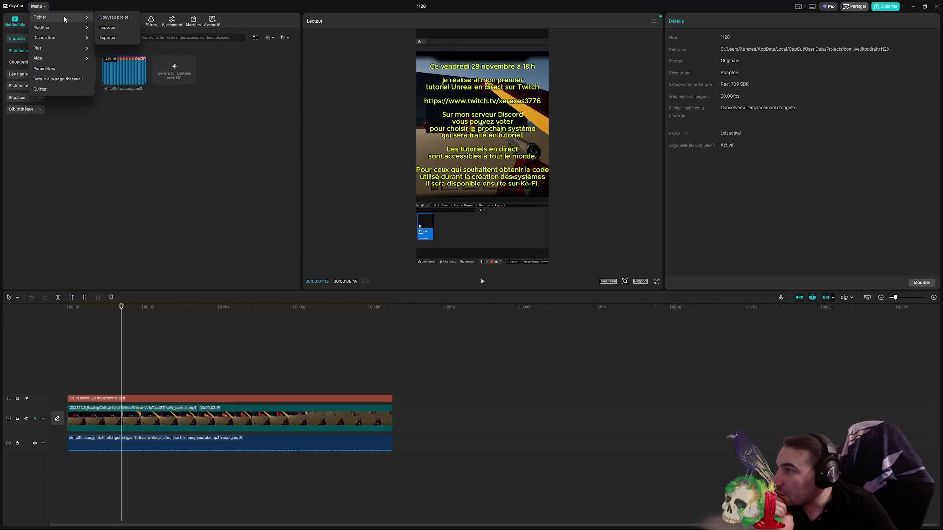
pyautogui.click(294, 196)
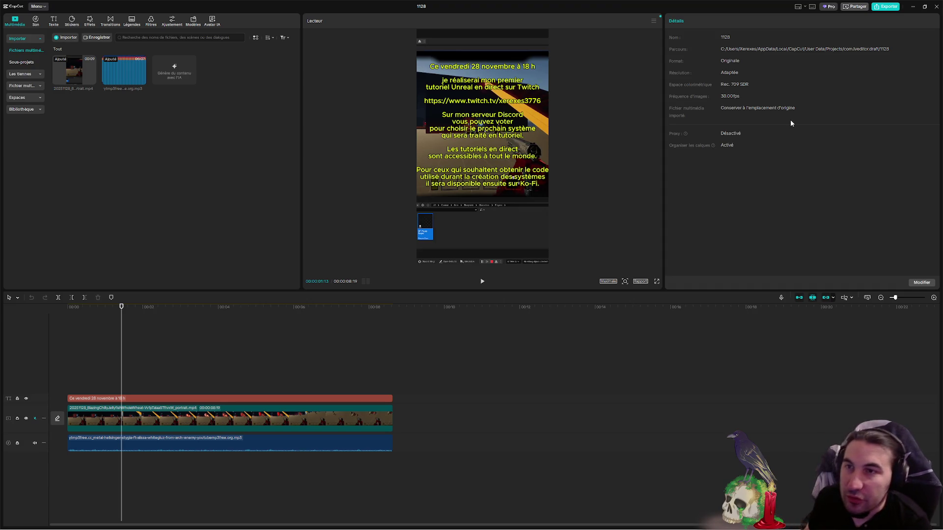
pyautogui.click(38, 7)
pyautogui.moveTo(41, 20)
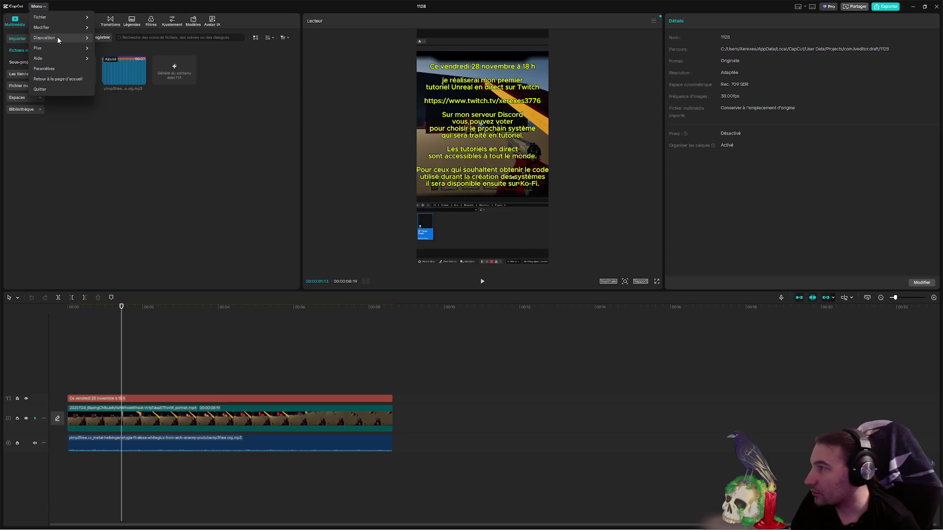
pyautogui.moveTo(58, 38)
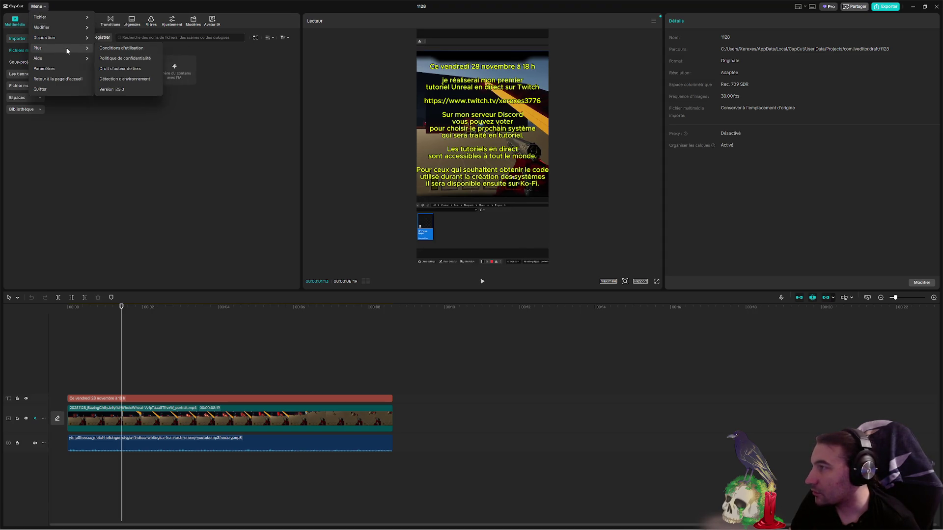
pyautogui.click(188, 241)
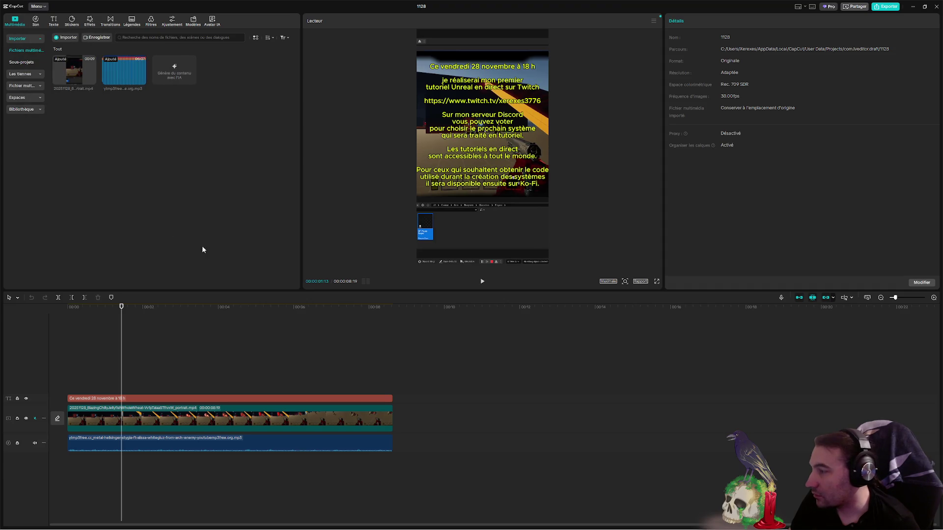
pyautogui.click(882, 8)
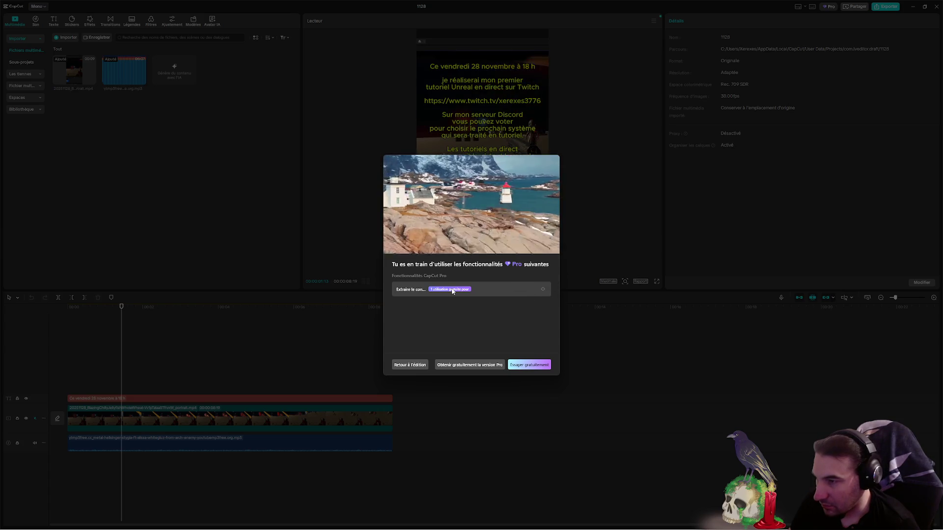
# - Close the Pro warning, move the playhead to about 6 seconds, and retry exporting
pyautogui.click(508, 289)
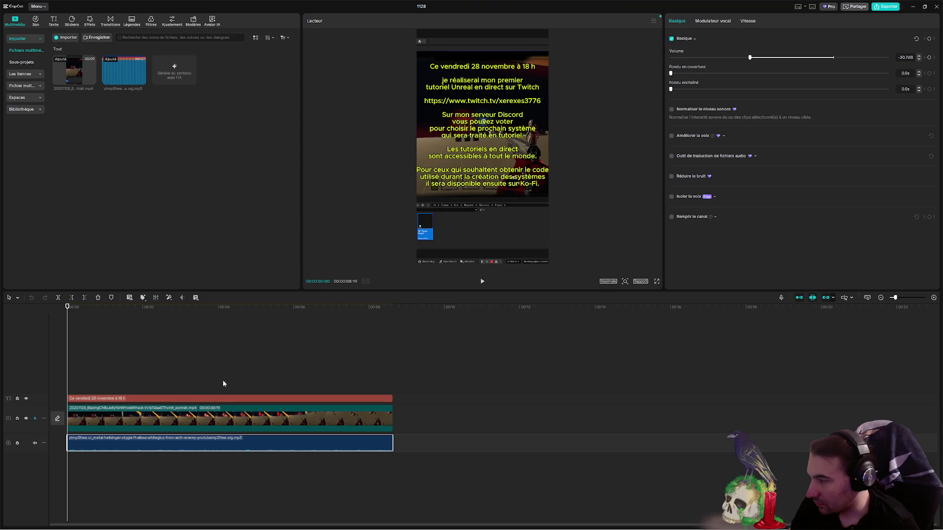
pyautogui.click(307, 337)
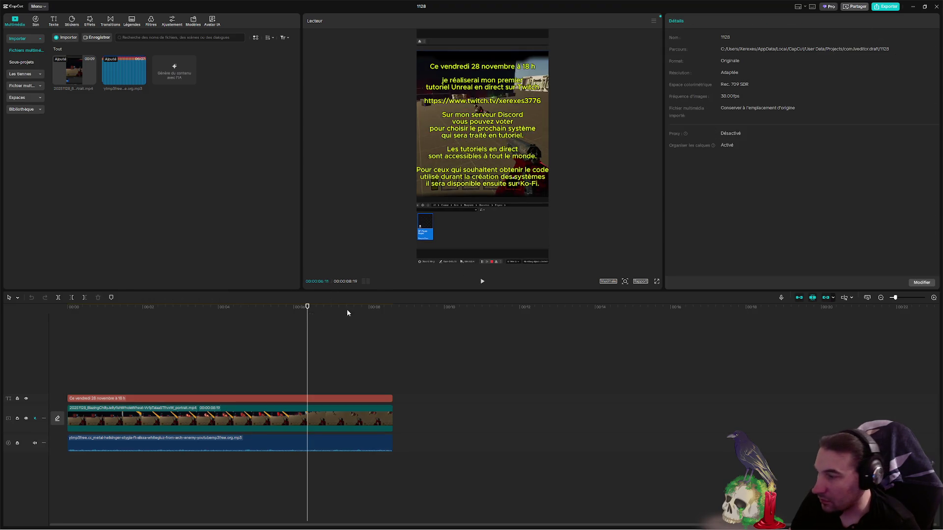
pyautogui.click(889, 7)
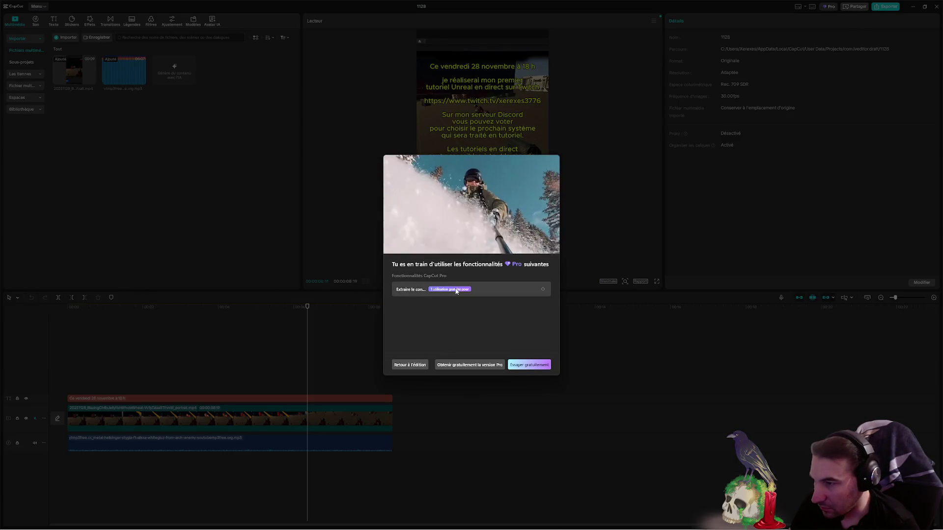
pyautogui.press('Escape')
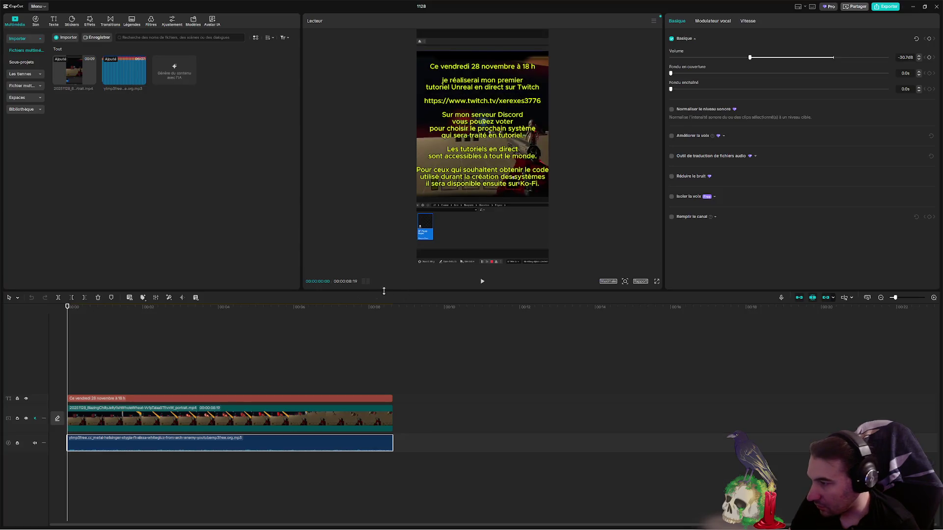
# - Cancel the cover and sign-in popups, then delete the video and text clips
pyautogui.click(59, 419)
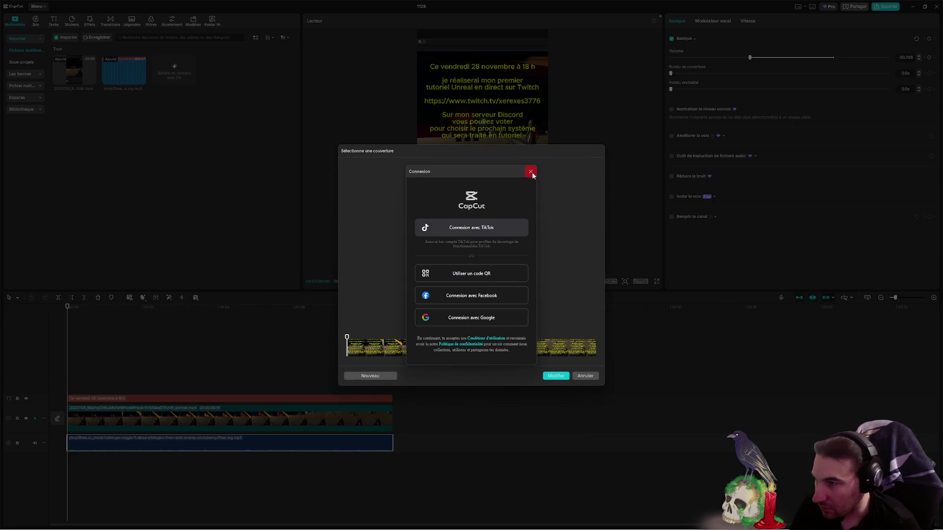
pyautogui.click(530, 172)
pyautogui.click(585, 377)
pyautogui.click(198, 417)
pyautogui.press('Delete')
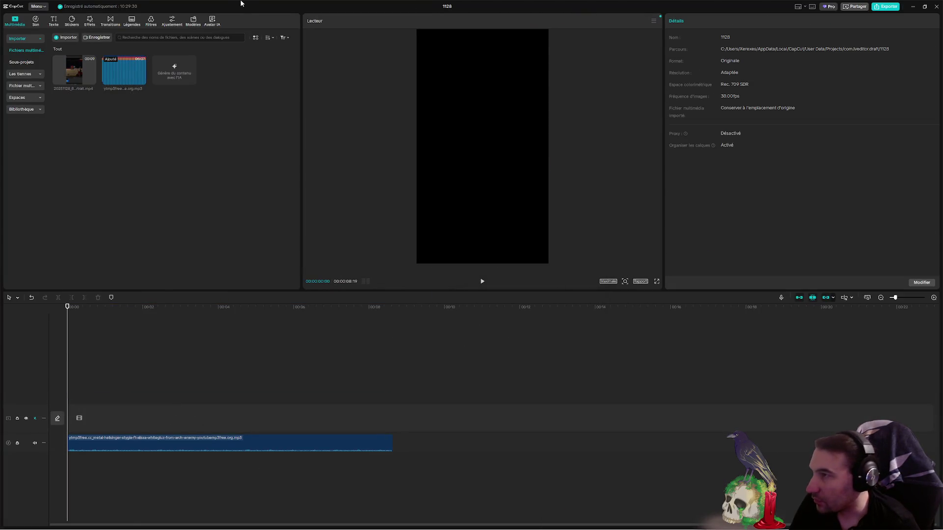
# - Put the gameplay video on the timeline, maximize the editor, and mute the video track's sound
pyautogui.moveTo(241, 4); pyautogui.dragTo(394, 36)
pyautogui.moveTo(338, 104)
pyautogui.mouseDown()
pyautogui.moveTo(379, 225)
pyautogui.moveTo(411, 221)
pyautogui.mouseUp()
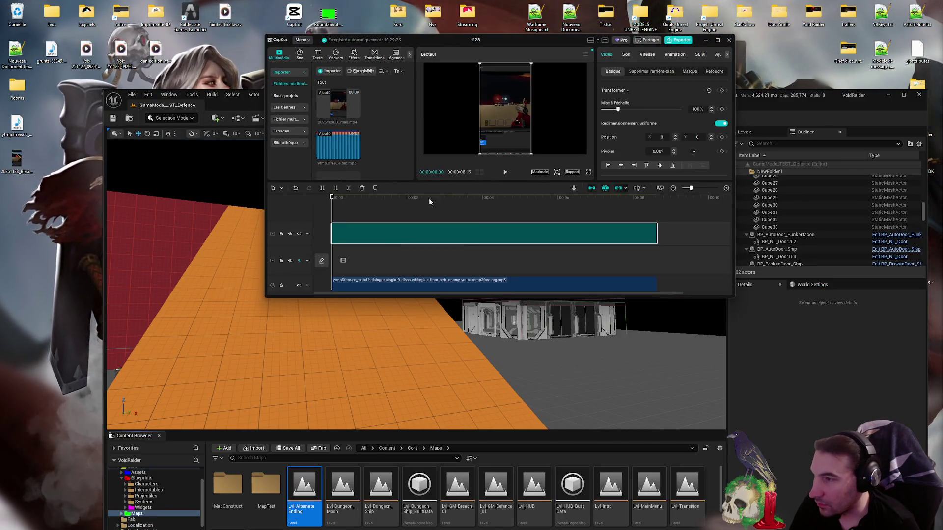
pyautogui.doubleClick(520, 37)
pyautogui.click(129, 423)
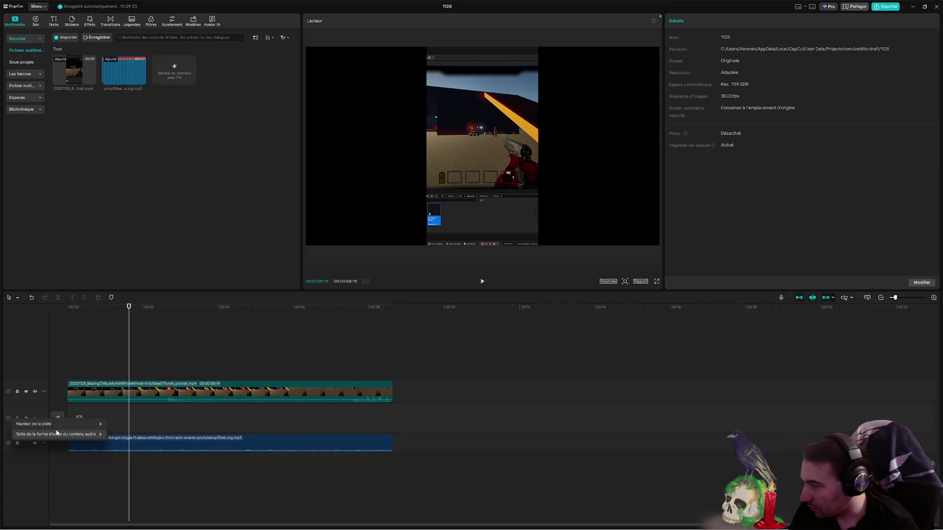
pyautogui.rightClick(99, 414)
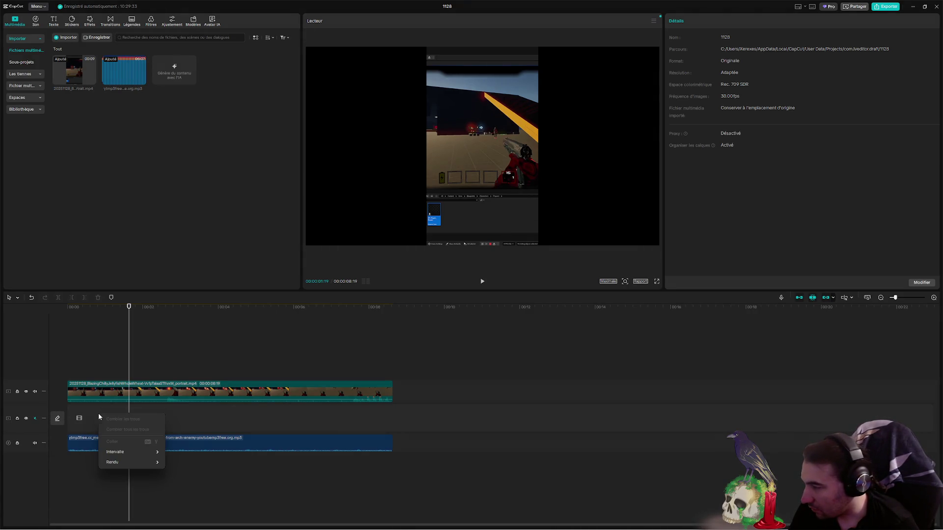
pyautogui.click(35, 391)
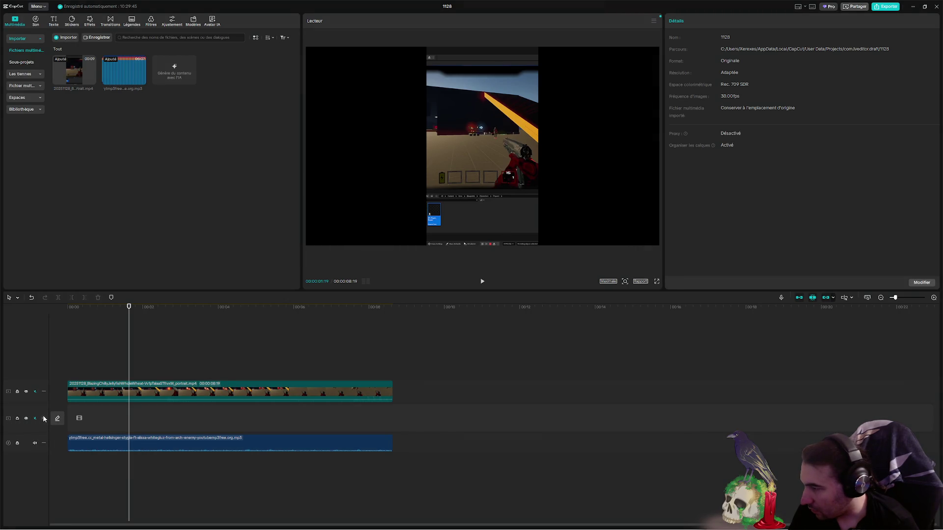
# - Return the playhead to the start, then undo with Ctrl+Z to restore the video and text clips
pyautogui.rightClick(81, 419)
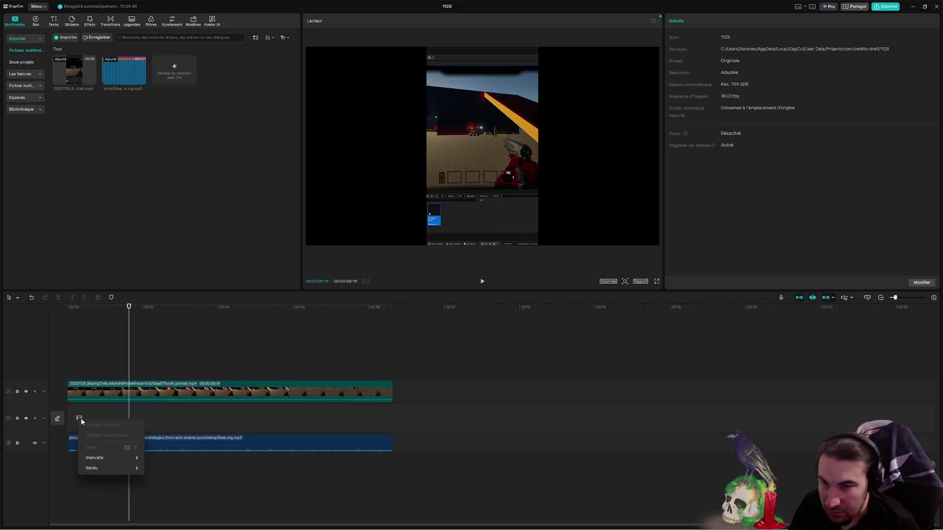
pyautogui.click(7, 423)
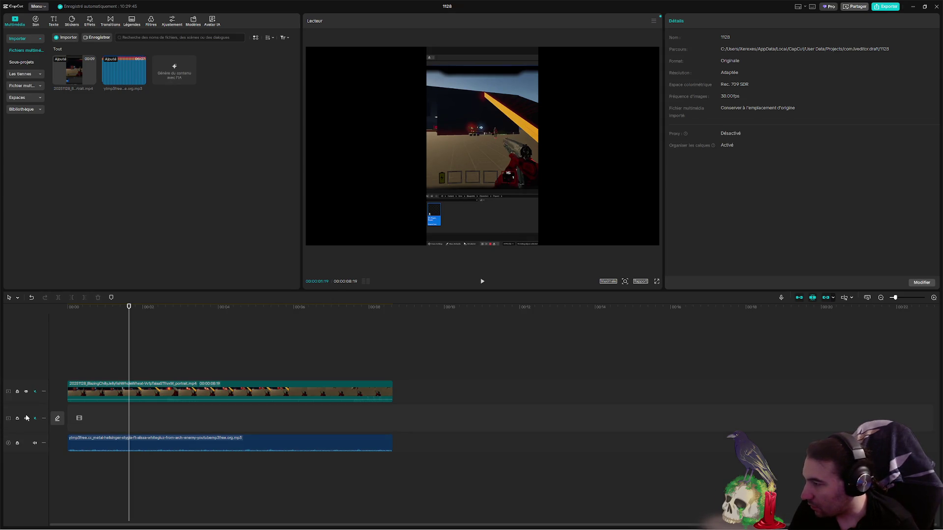
pyautogui.click(103, 420)
pyautogui.click(381, 427)
pyautogui.click(80, 419)
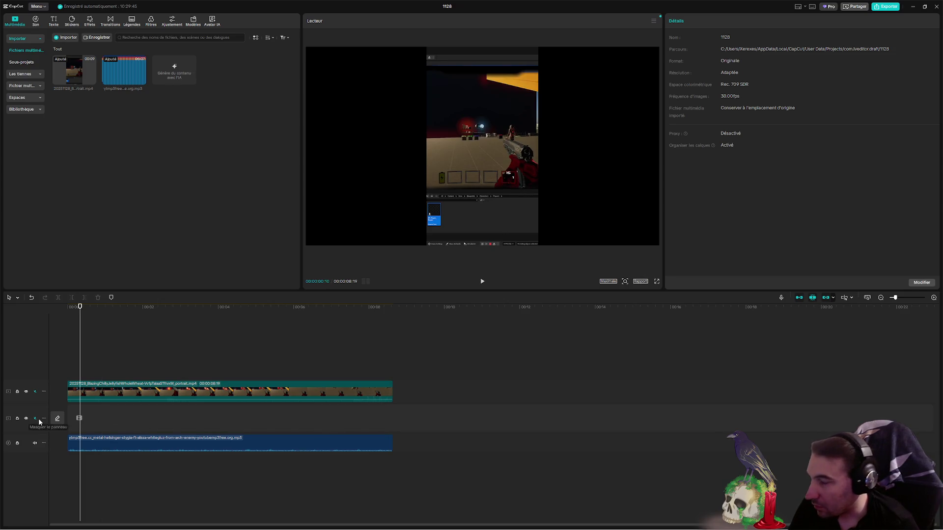
pyautogui.click(75, 423)
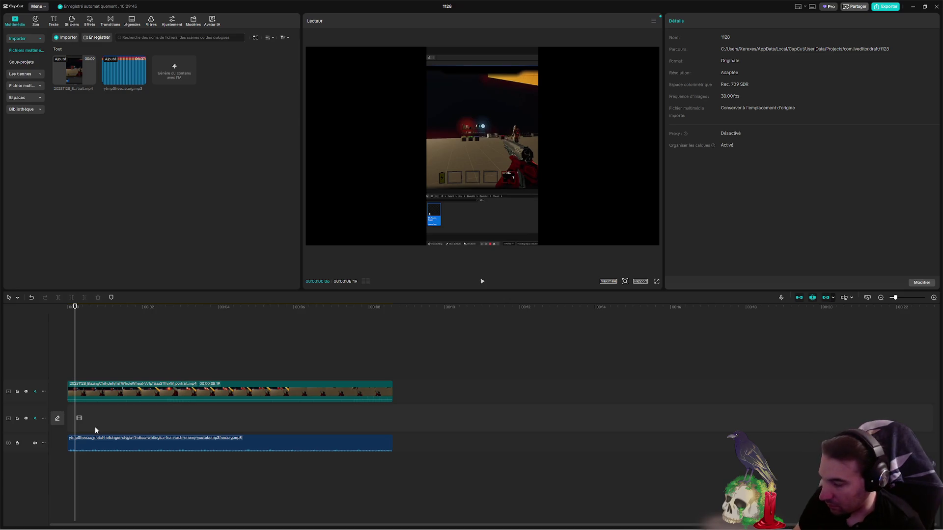
pyautogui.click(147, 443)
pyautogui.press('Delete')
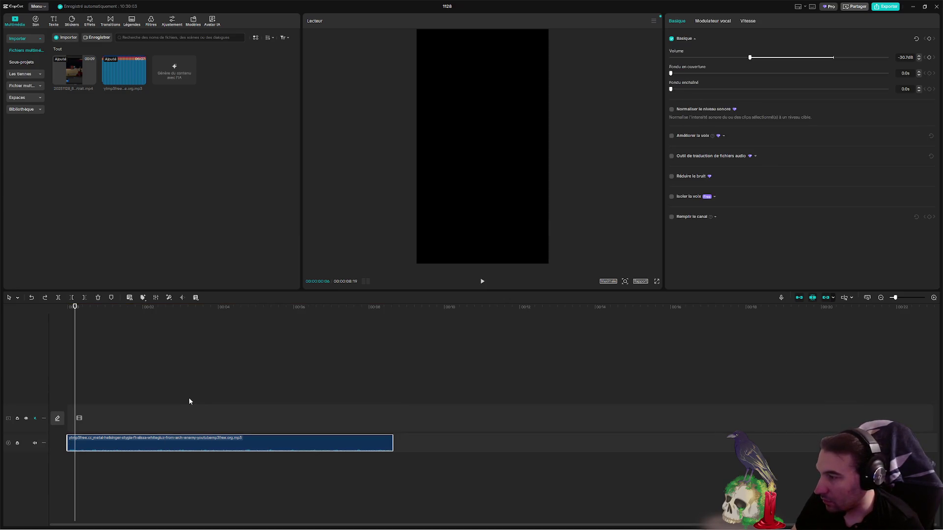
pyautogui.hotkey('ctrl', 'z')
pyautogui.click(80, 432)
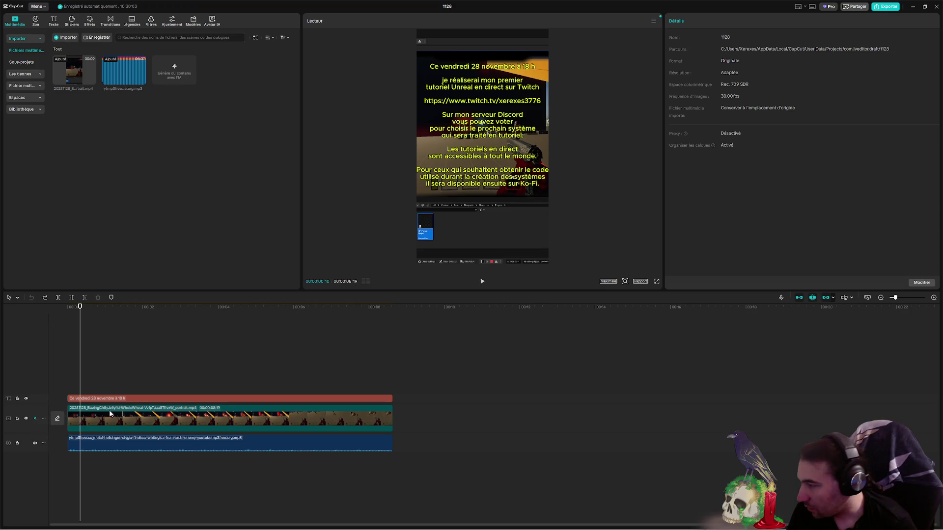
# - Extract the gameplay clip's sound with Récupérer le son, then retry export and dismiss the Pro notice
pyautogui.click(137, 420)
pyautogui.rightClick(136, 420)
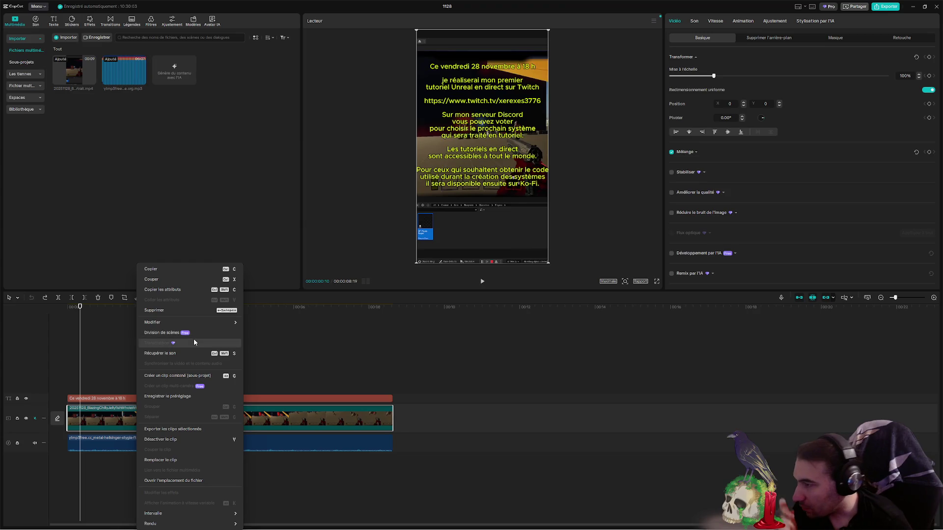
pyautogui.click(190, 352)
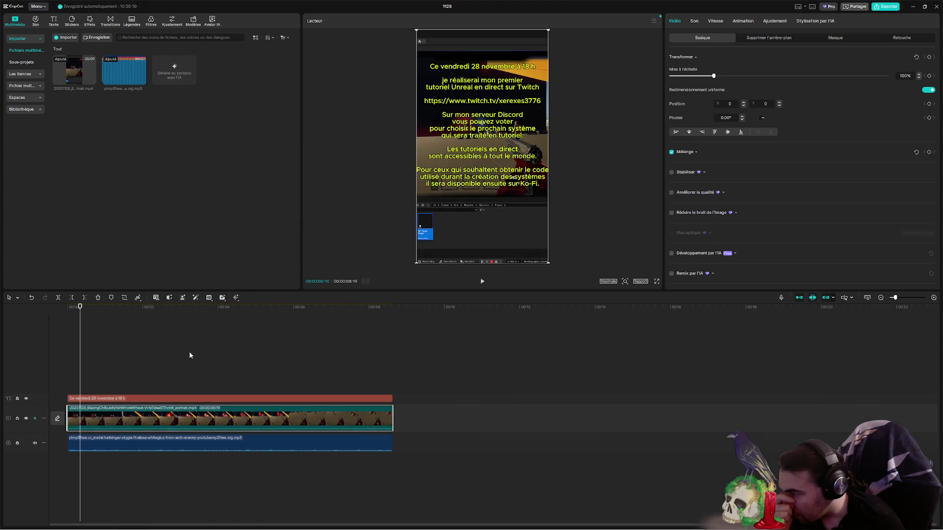
pyautogui.click(879, 8)
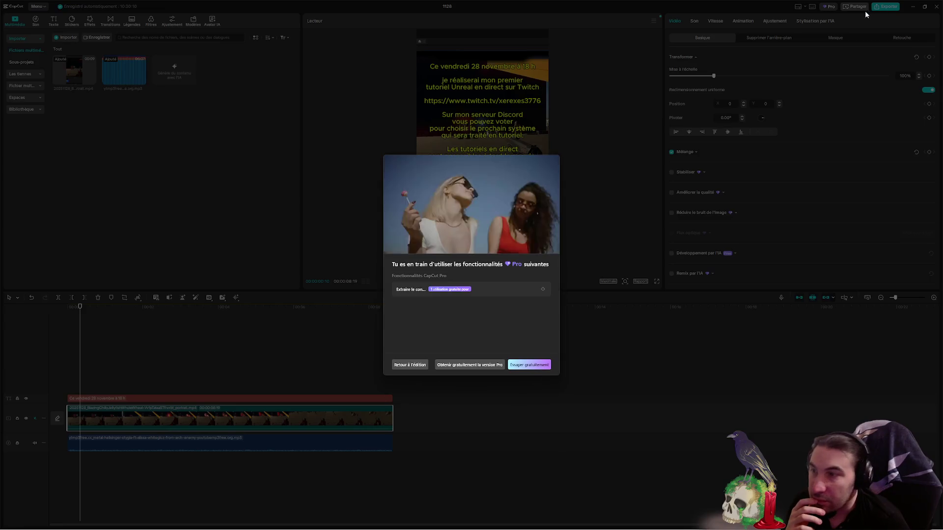
pyautogui.click(411, 368)
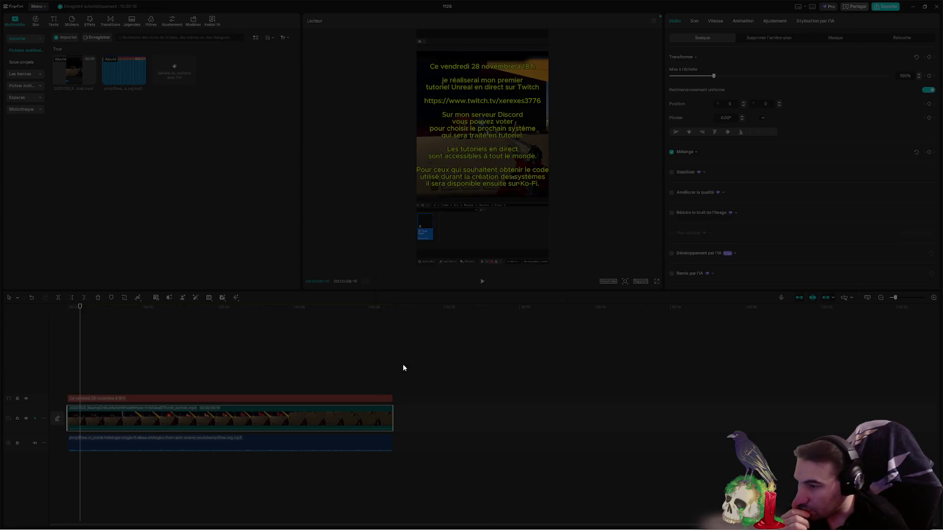
# - Select the text, video and music clips, then start a new project from the menu
pyautogui.click(250, 399)
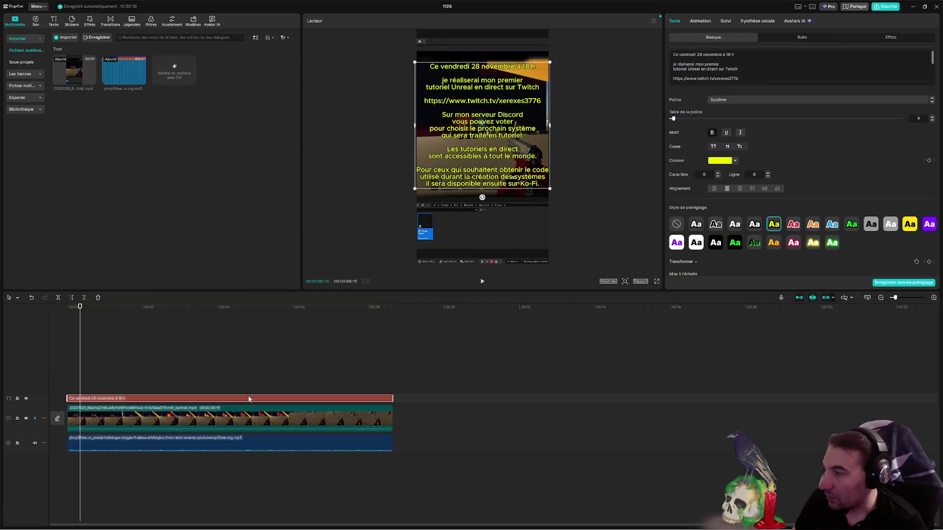
pyautogui.keyDown('ctrl'); pyautogui.click(254, 421); pyautogui.keyUp('ctrl')
pyautogui.keyDown('ctrl'); pyautogui.click(248, 439); pyautogui.keyUp('ctrl')
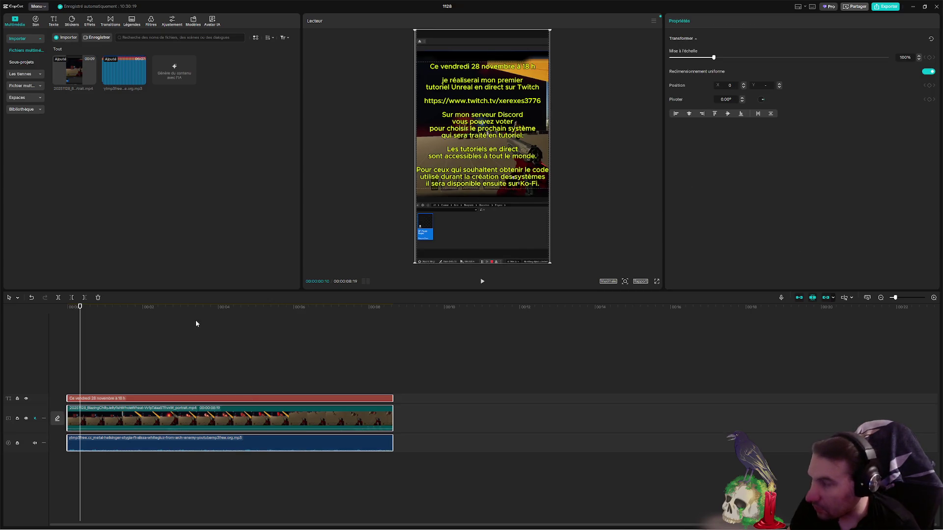
pyautogui.click(46, 6)
pyautogui.moveTo(58, 17)
pyautogui.click(105, 18)
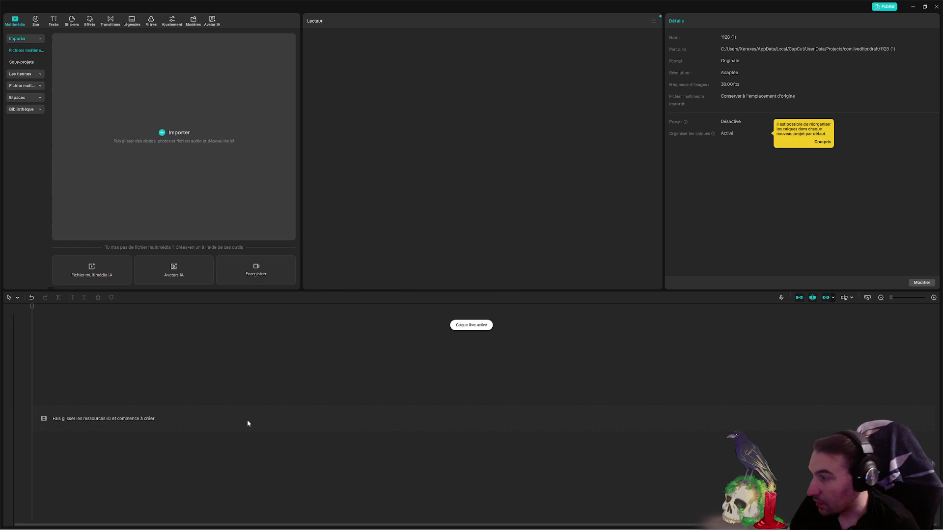
# - Add the gameplay video and the desktop music mp3 to the timeline, muting the video track
pyautogui.doubleClick(253, 2)
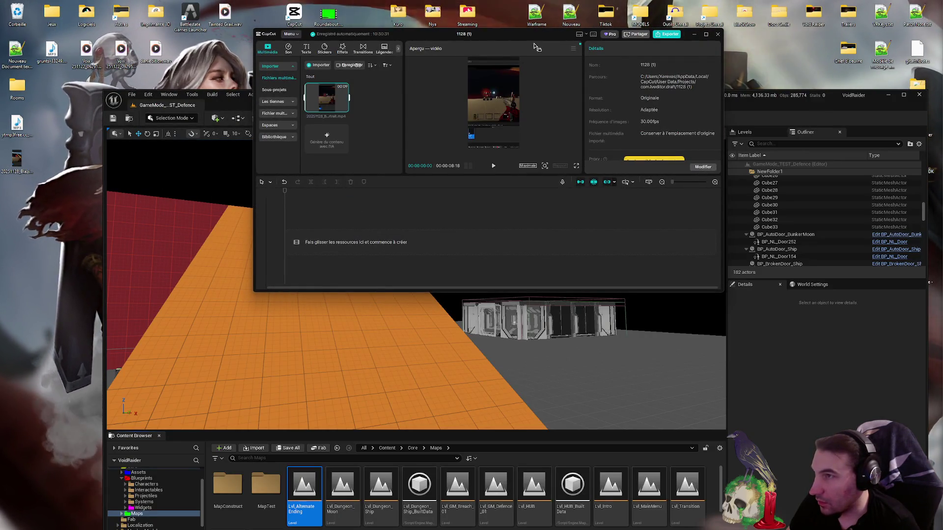
pyautogui.moveTo(523, 30); pyautogui.dragTo(497, 38)
pyautogui.doubleClick(497, 40)
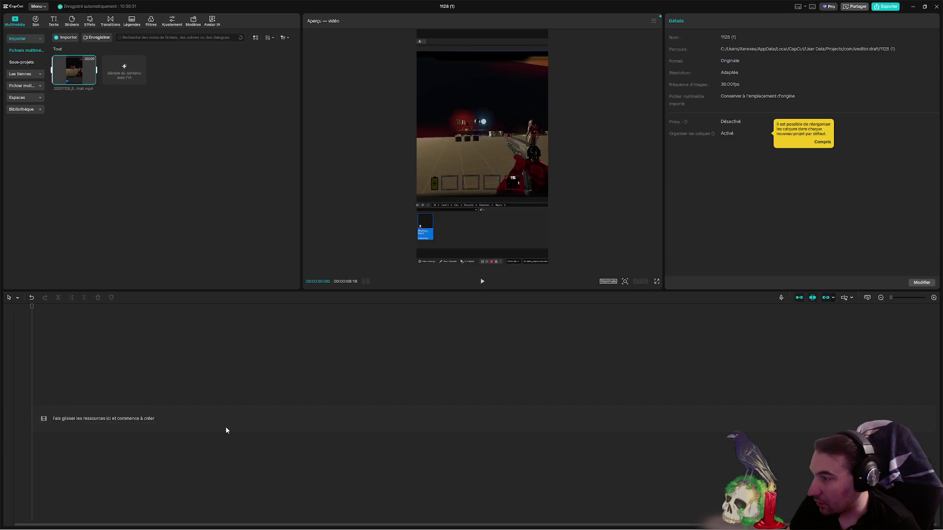
pyautogui.click(91, 80)
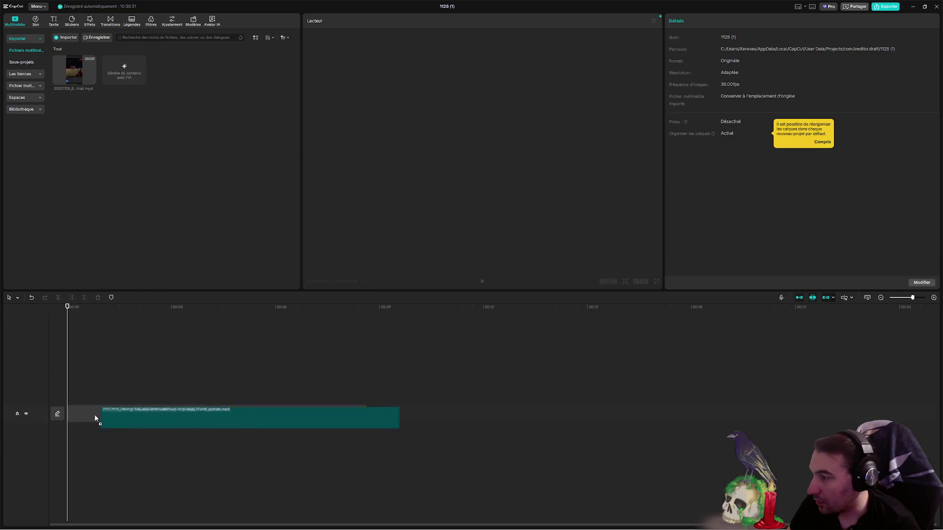
pyautogui.doubleClick(357, 6)
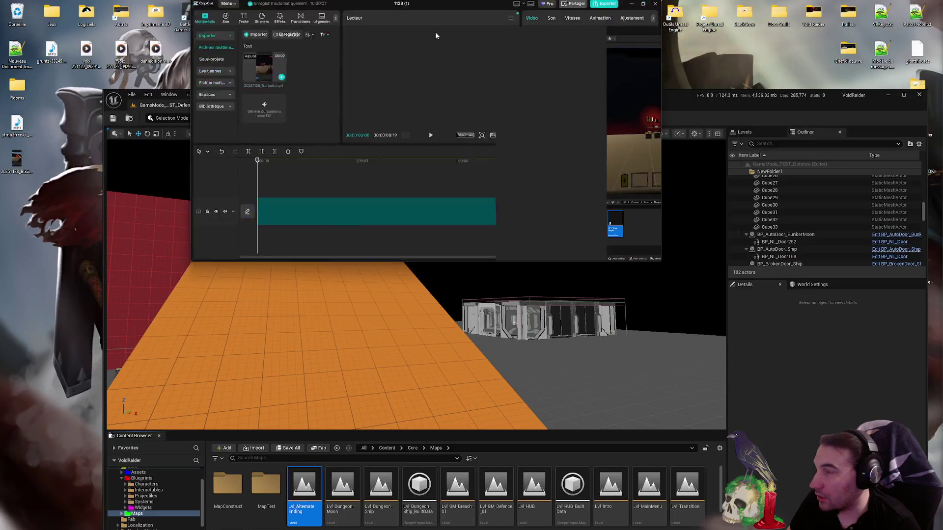
pyautogui.moveTo(17, 123)
pyautogui.mouseDown()
pyautogui.moveTo(207, 68)
pyautogui.moveTo(398, 302)
pyautogui.moveTo(432, 281)
pyautogui.mouseUp()
pyautogui.doubleClick(560, 53)
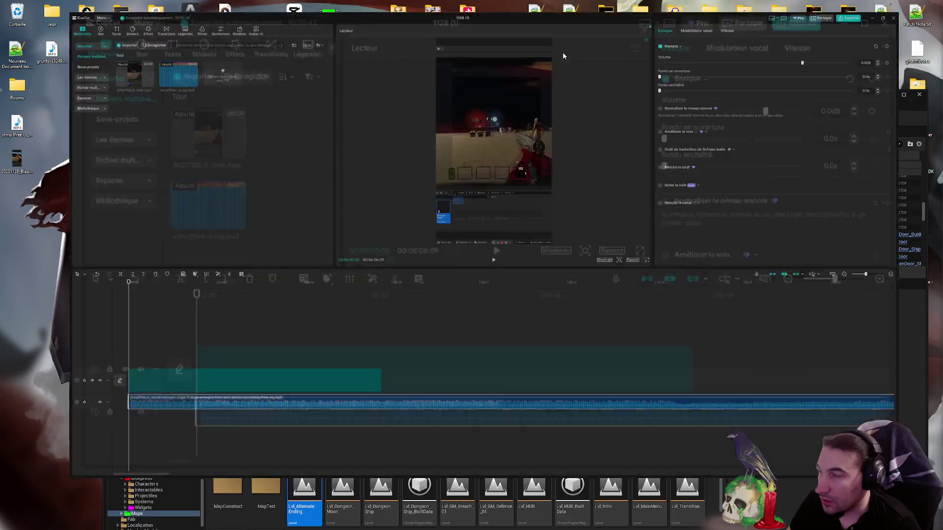
pyautogui.click(35, 419)
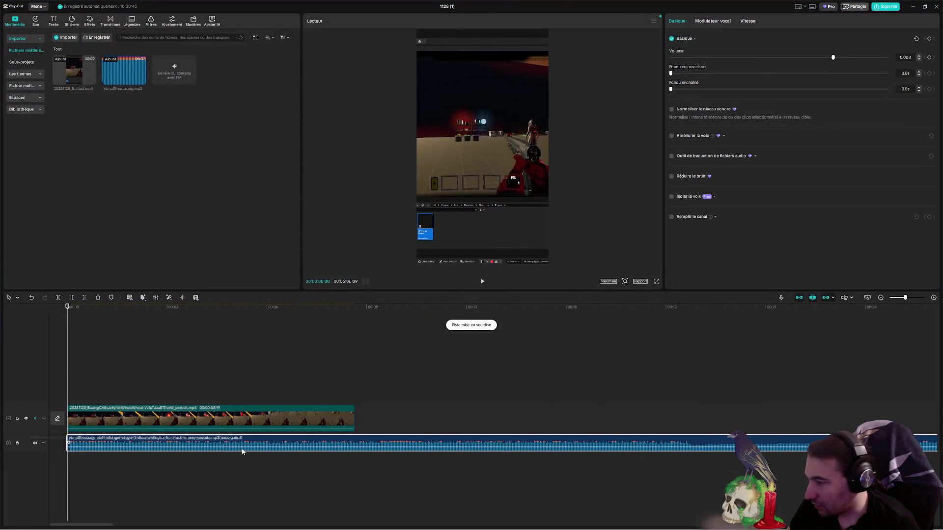
# - Trim the music clip to end with the video, then click Exporter
pyautogui.scroll(-10, 604, 432)
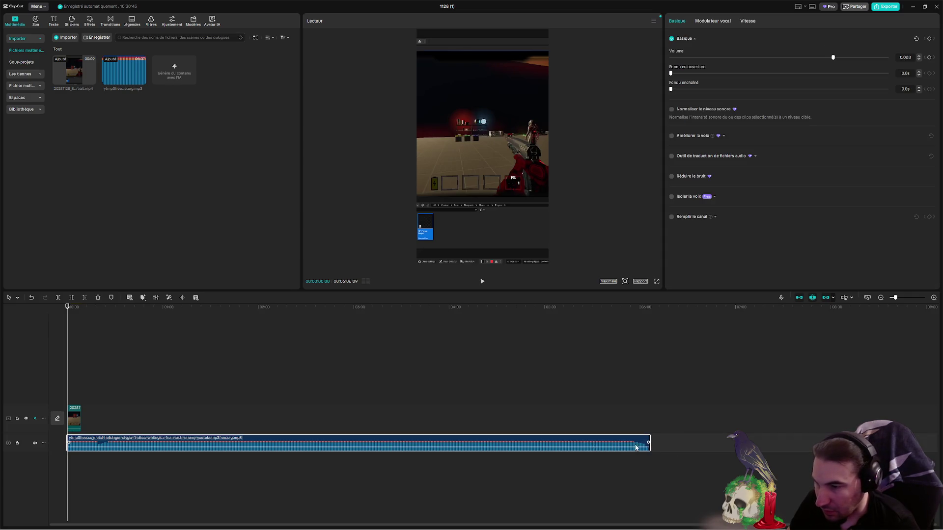
pyautogui.moveTo(648, 442); pyautogui.dragTo(104, 448)
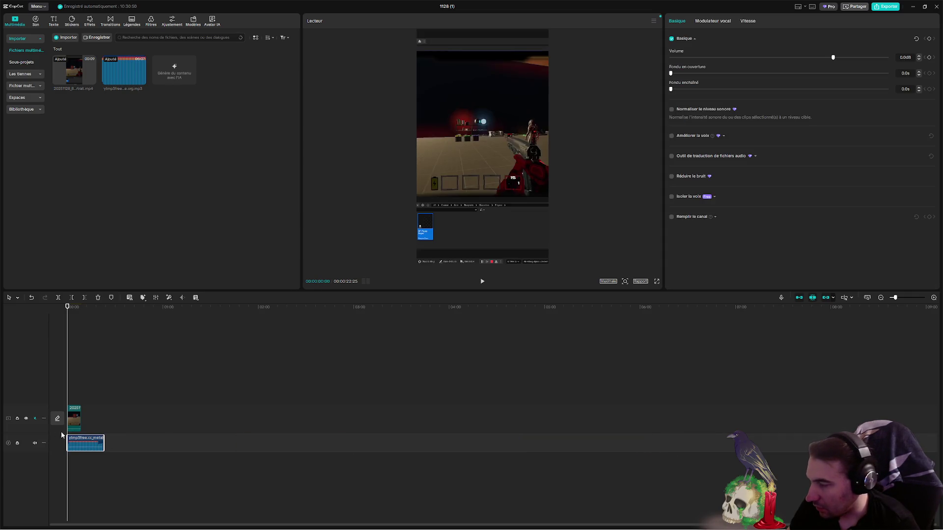
pyautogui.scroll(8, 373, 422)
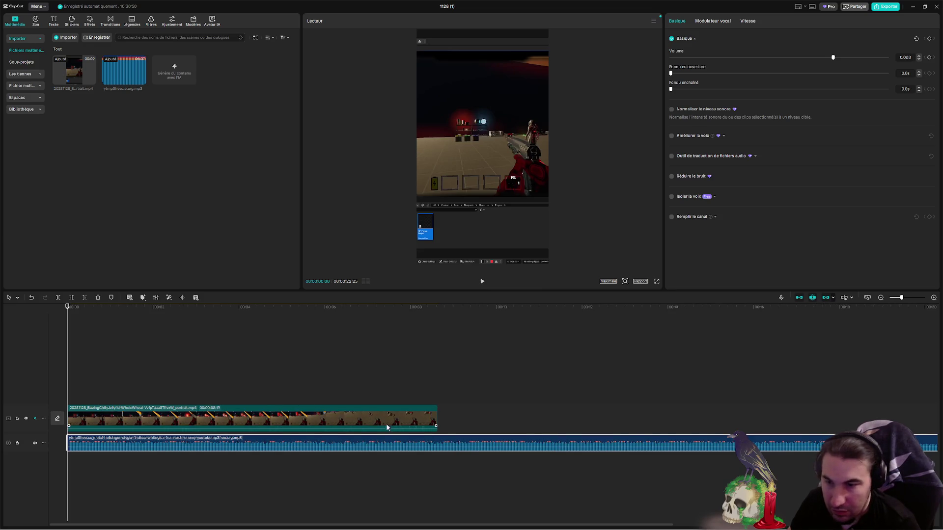
pyautogui.scroll(-2, 540, 436)
pyautogui.moveTo(783, 443); pyautogui.dragTo(339, 440)
pyautogui.scroll(3, 189, 446)
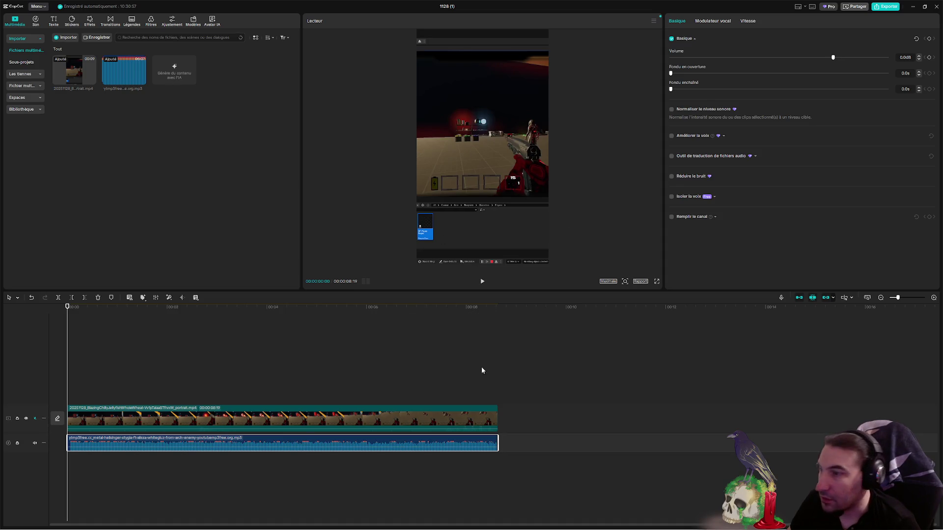
pyautogui.click(487, 363)
pyautogui.click(889, 7)
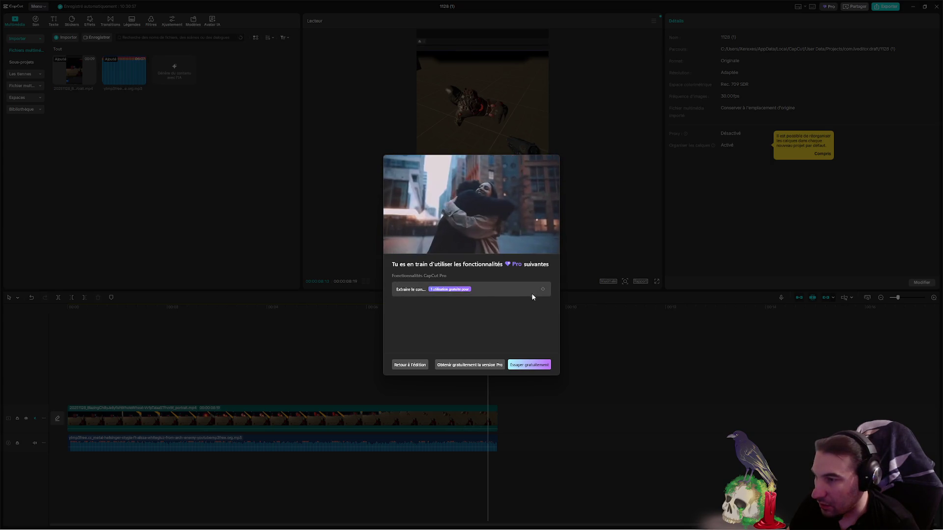
# - Close the Pro notice, then preview the video and inspect the music track's options
pyautogui.click(543, 289)
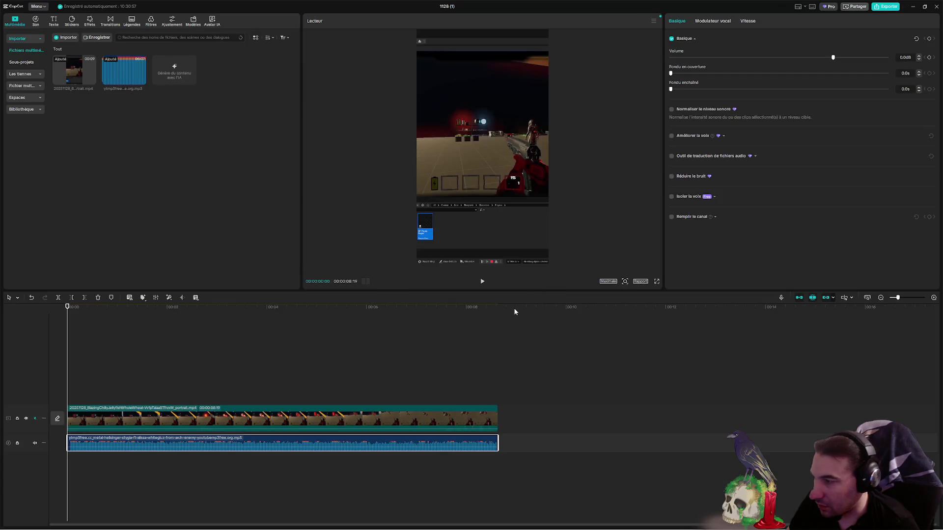
pyautogui.click(161, 466)
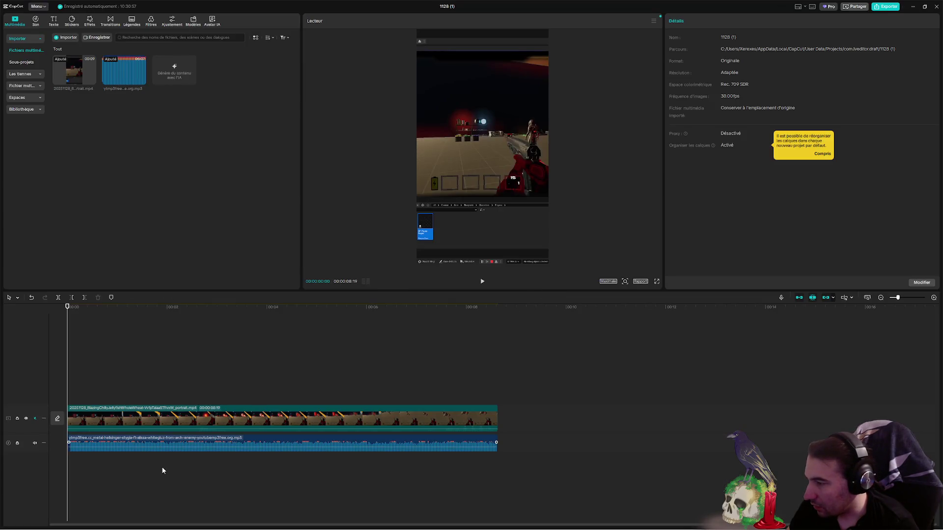
pyautogui.click(115, 448)
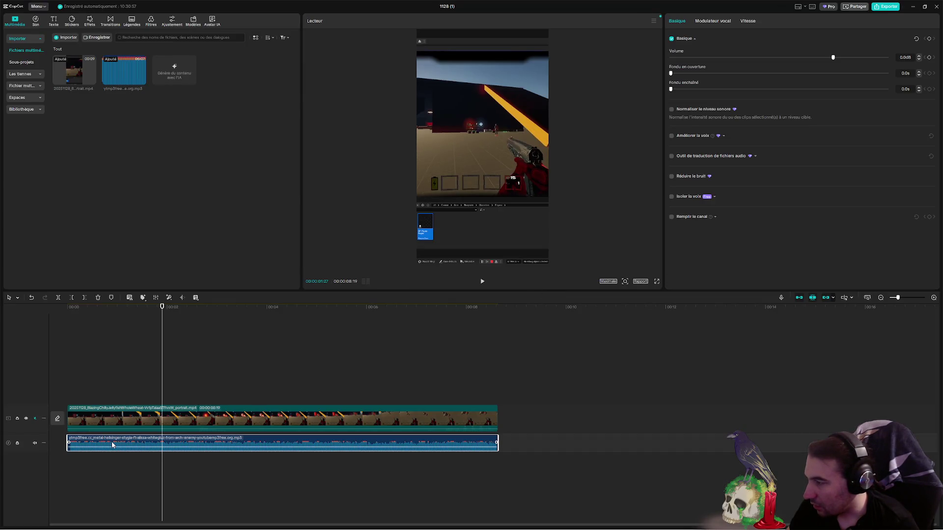
pyautogui.click(45, 445)
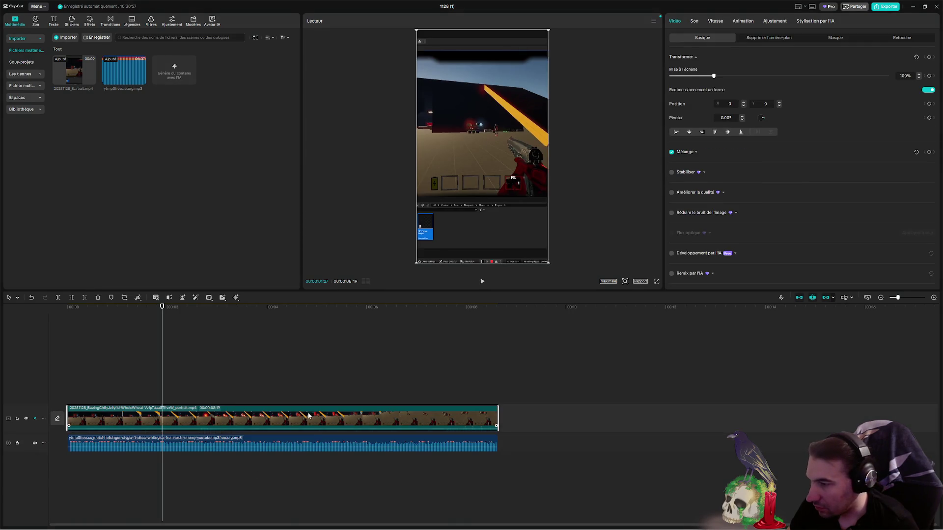
pyautogui.click(314, 434)
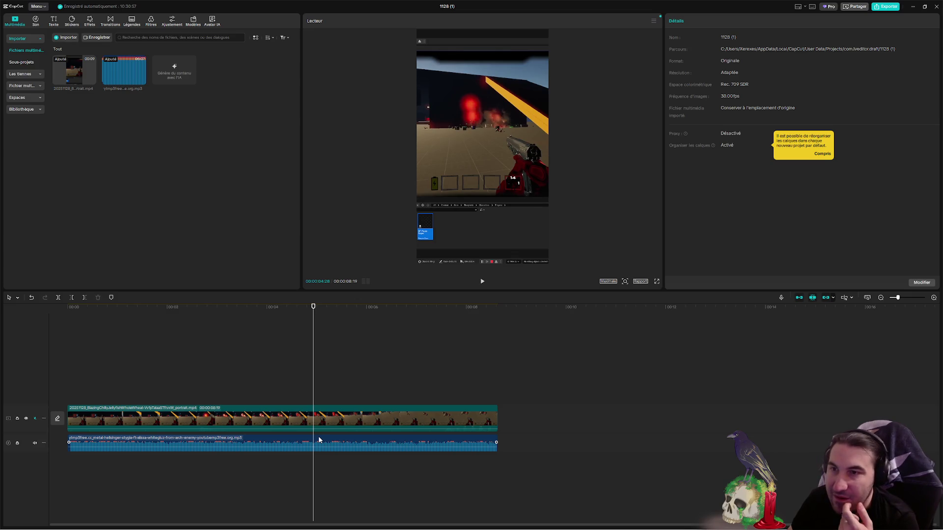
# - From the home page, move the duplicate 1128 project to the trash and reopen project 1128
pyautogui.click(38, 7)
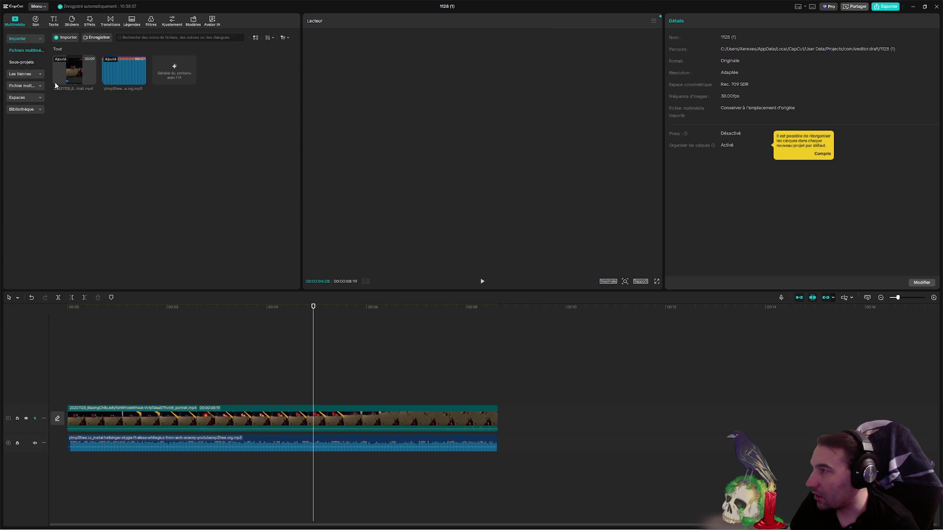
pyautogui.click(55, 79)
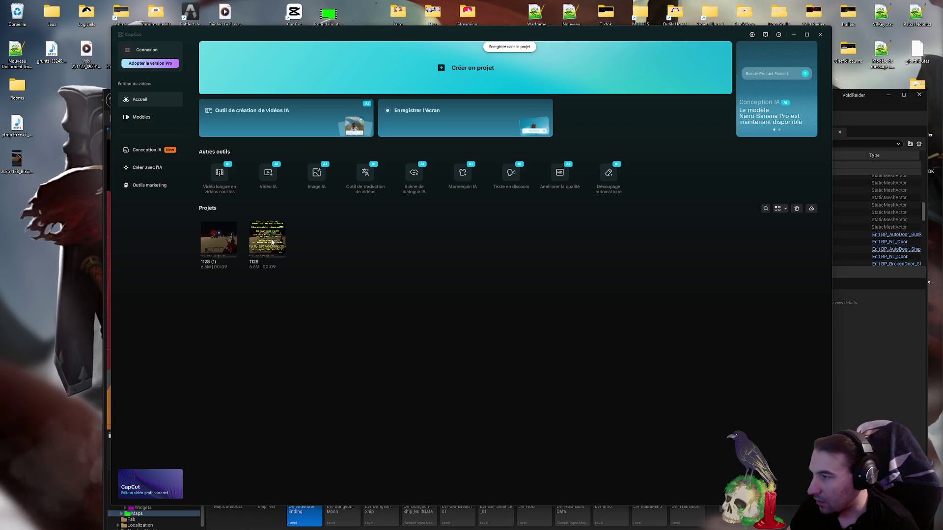
pyautogui.rightClick(207, 235)
pyautogui.click(231, 273)
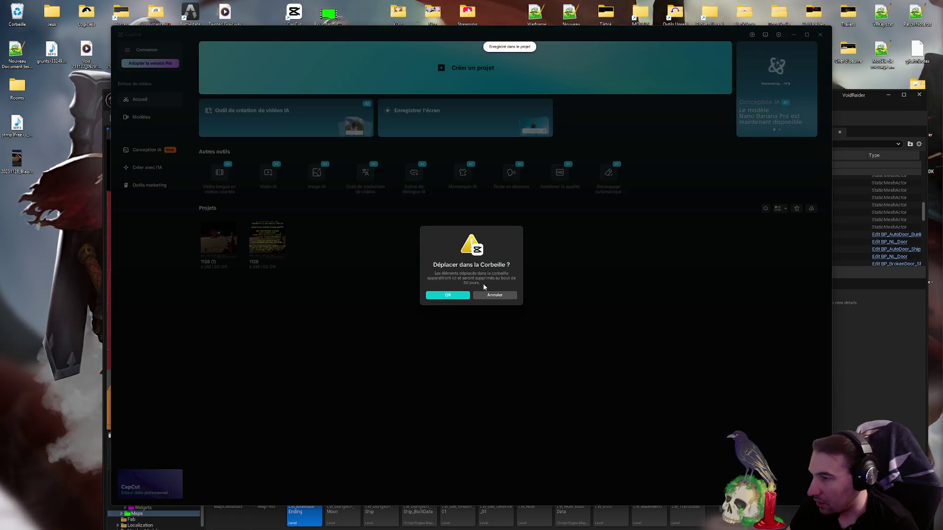
pyautogui.click(448, 295)
pyautogui.hotkey('alt', 'F4')
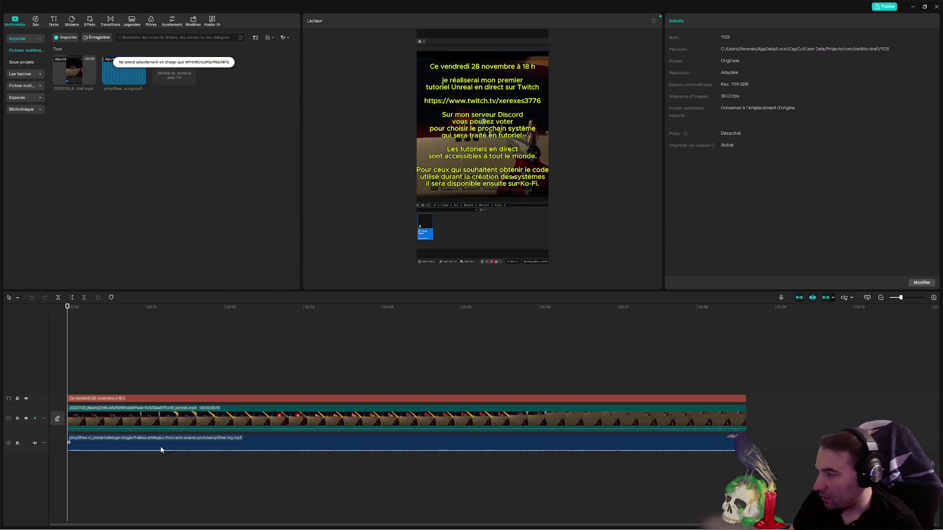
pyautogui.click(161, 450)
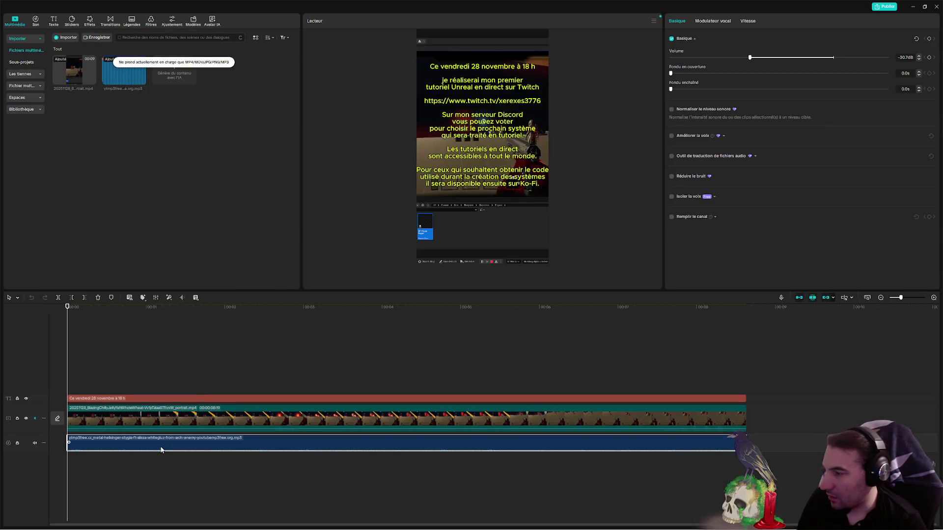
pyautogui.press('Delete')
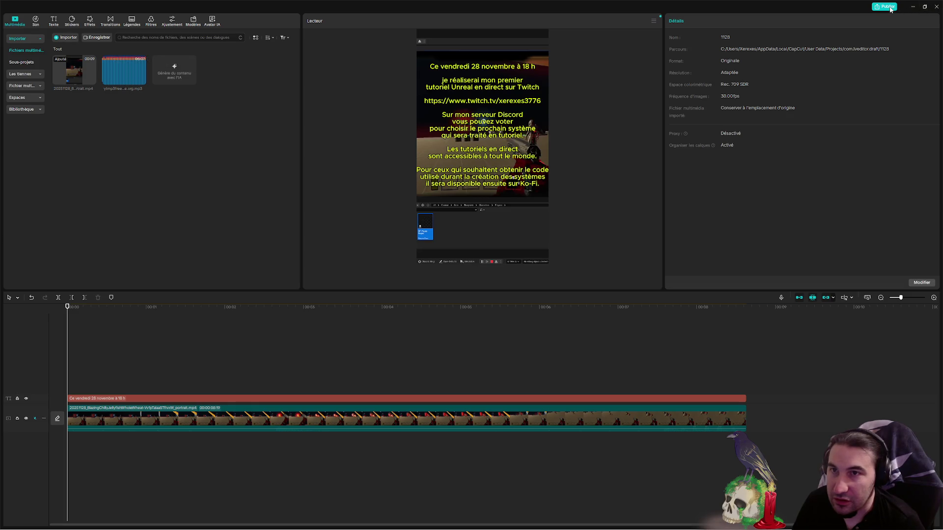
pyautogui.hotkey('ctrl', 'z')
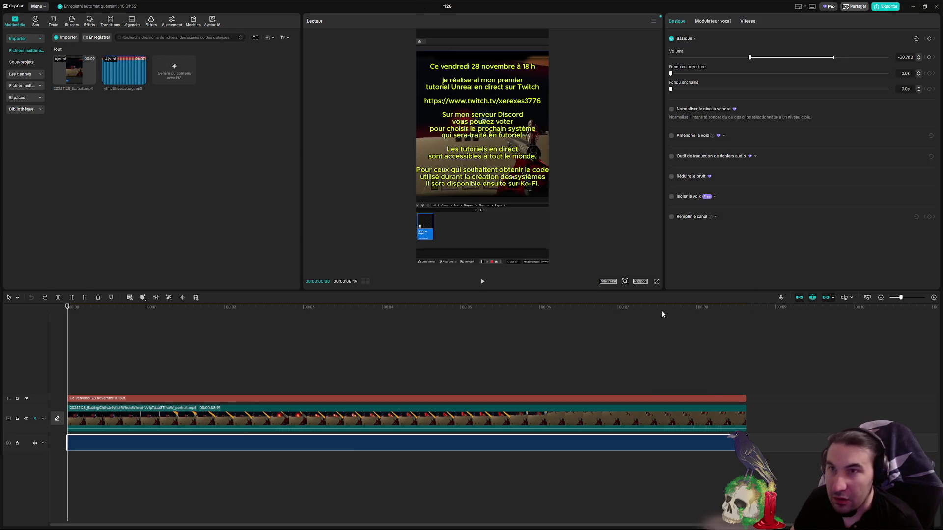
pyautogui.press('Delete')
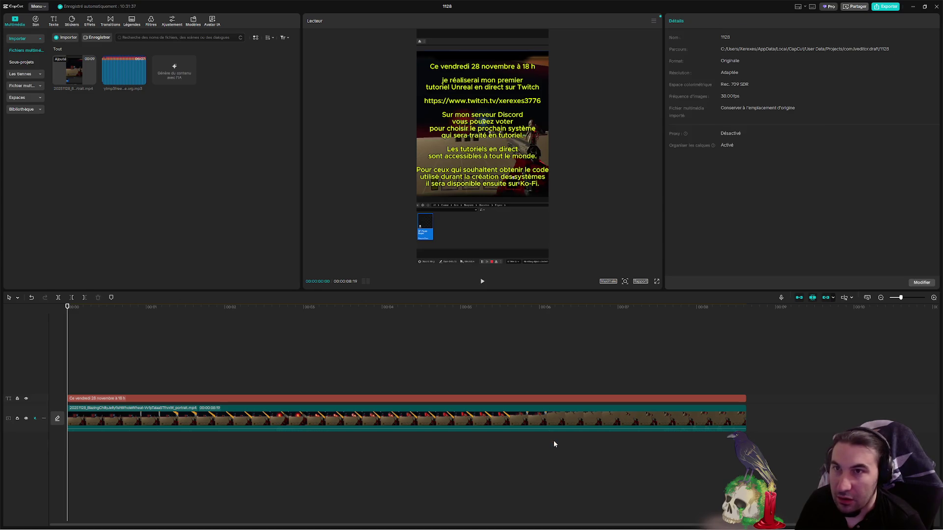
pyautogui.click(885, 7)
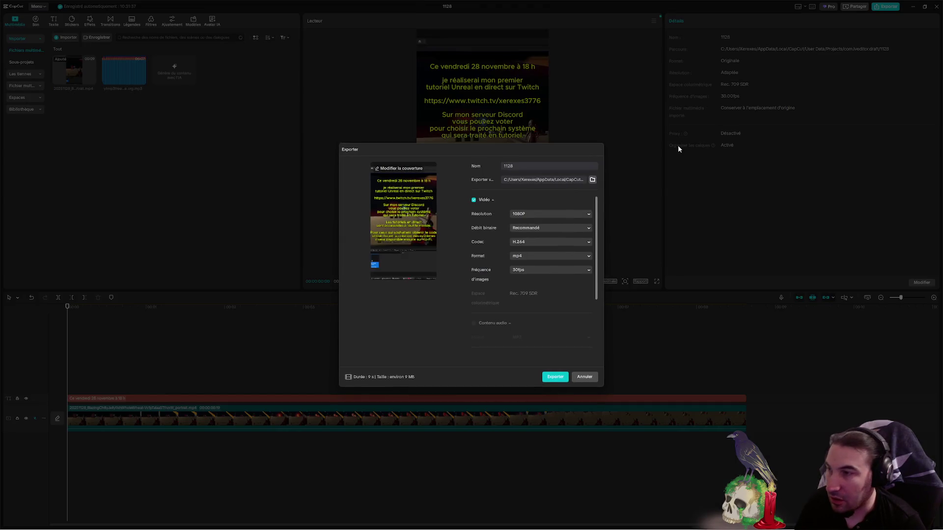
pyautogui.click(584, 383)
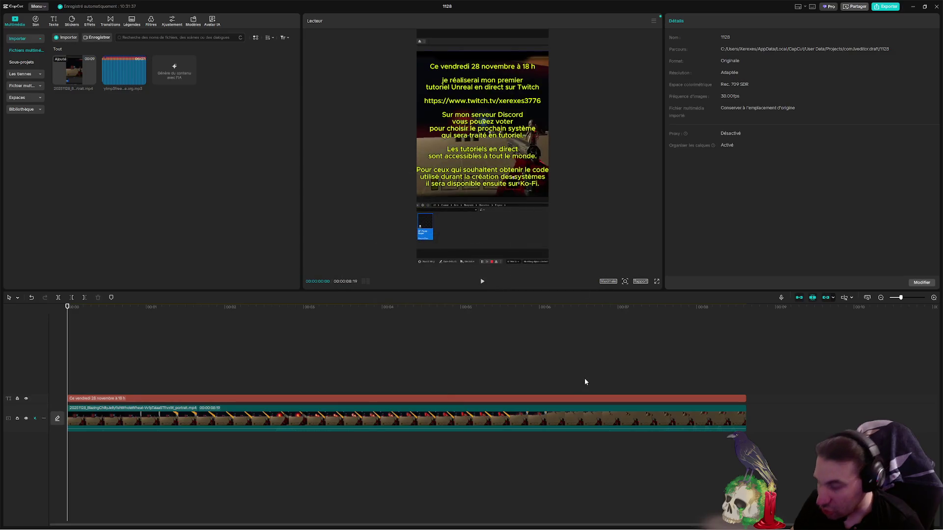
pyautogui.hotkey('ctrl', 'z')
pyautogui.click(109, 479)
pyautogui.click(145, 442)
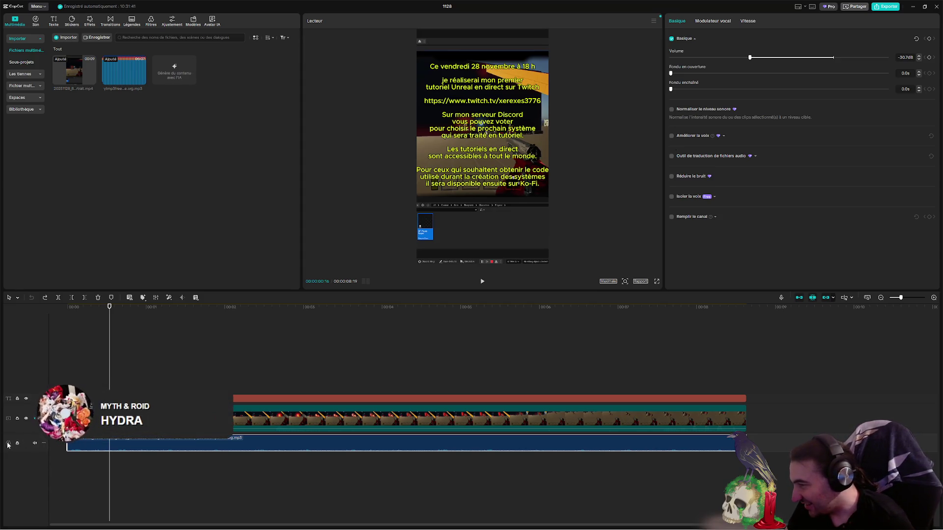
# - Check the music clip's options, try exporting, and return to editing from the Pro notice
pyautogui.rightClick(147, 442)
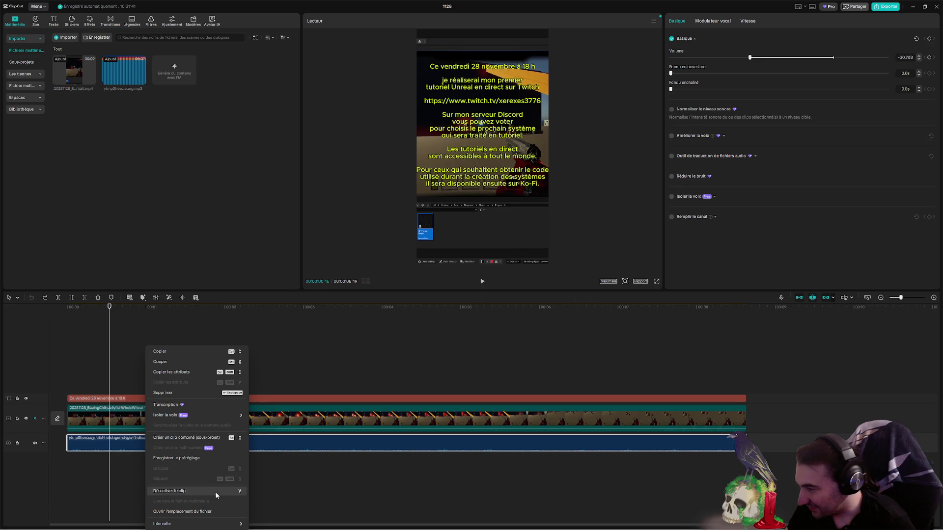
pyautogui.click(366, 479)
pyautogui.rightClick(422, 444)
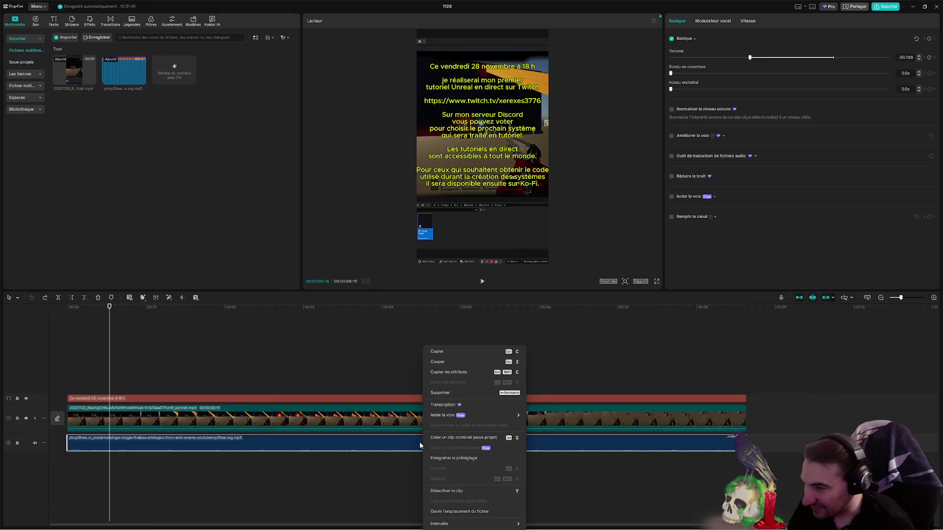
pyautogui.click(638, 479)
pyautogui.click(891, 6)
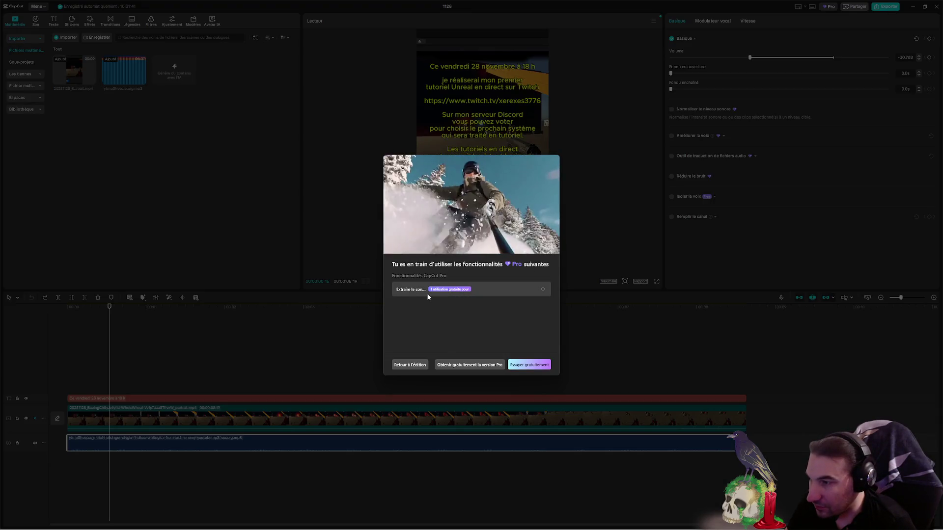
pyautogui.click(409, 364)
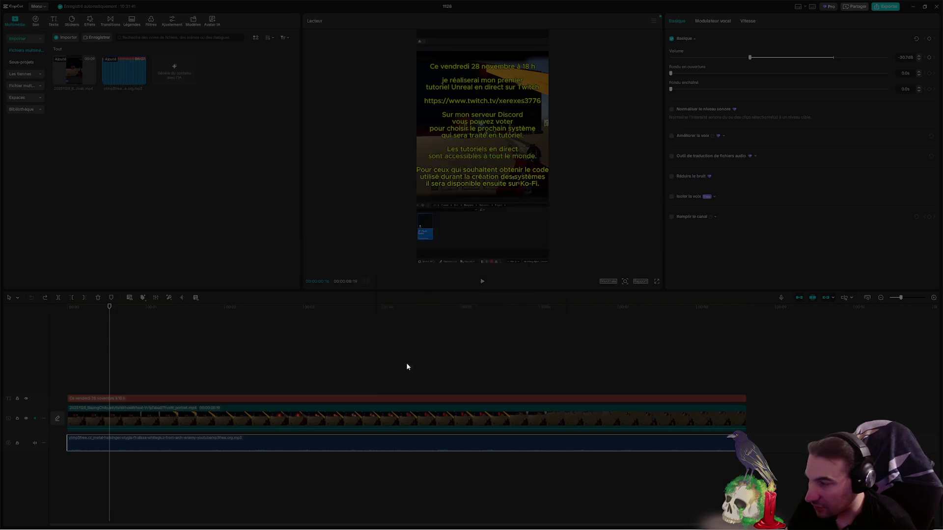
# - Retry the export and choose Essayer gratuitement to start the free Pro trial
pyautogui.rightClick(180, 448)
pyautogui.click(509, 462)
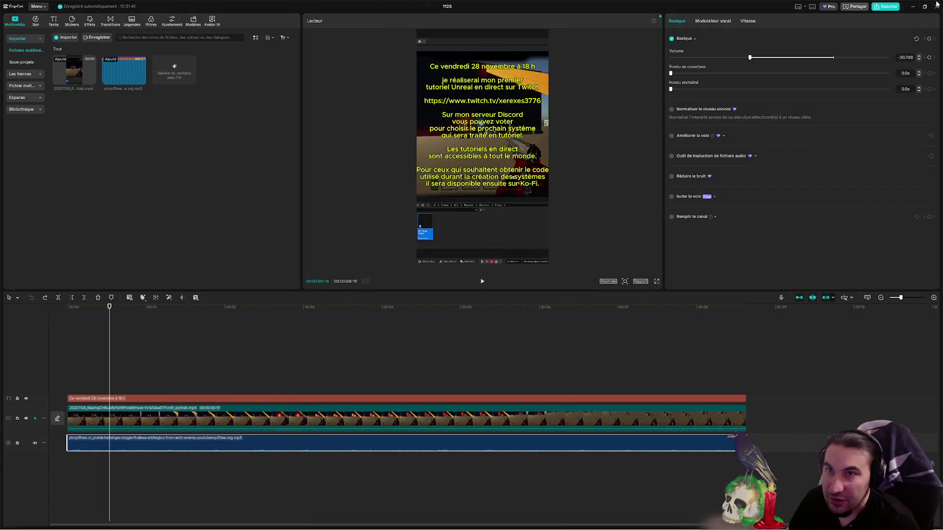
pyautogui.click(892, 6)
pyautogui.click(543, 364)
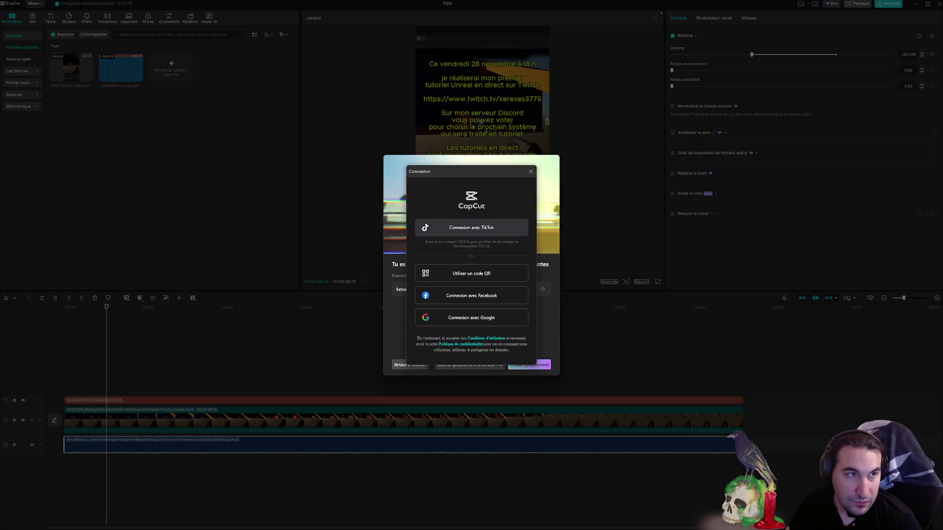
# - Fill in the birth year, month and day, confirm, then export again for the 7-day trial
pyautogui.click(429, 290)
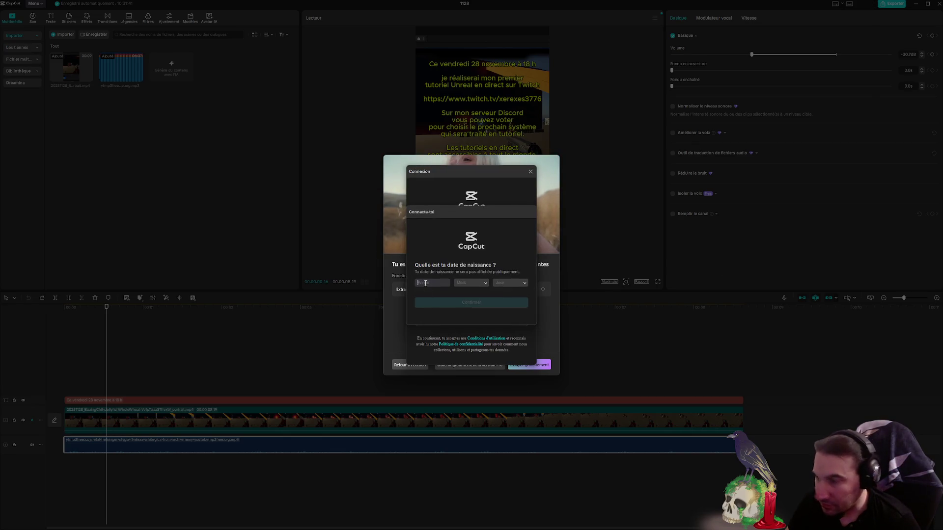
pyautogui.write('1994')
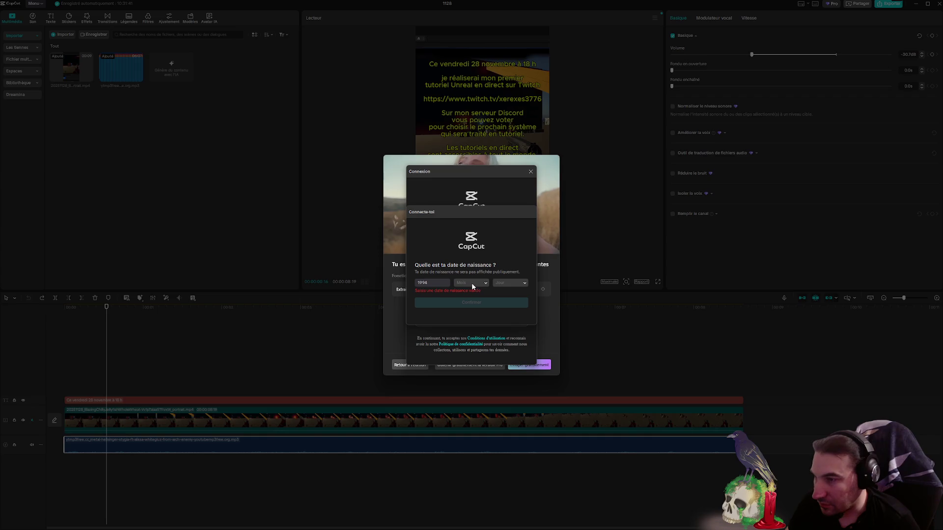
pyautogui.click(471, 283)
pyautogui.click(484, 315)
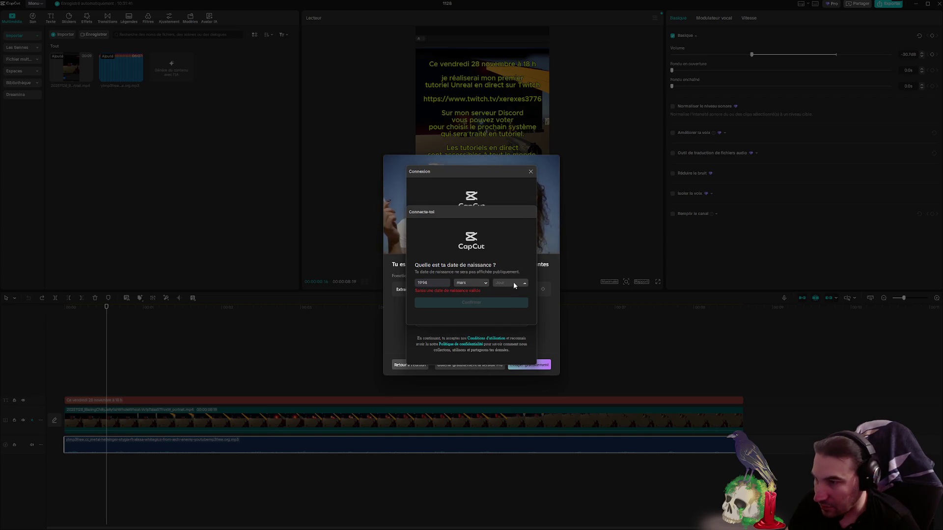
pyautogui.click(514, 282)
pyautogui.scroll(-5, 512, 312)
pyautogui.click(514, 330)
pyautogui.click(490, 302)
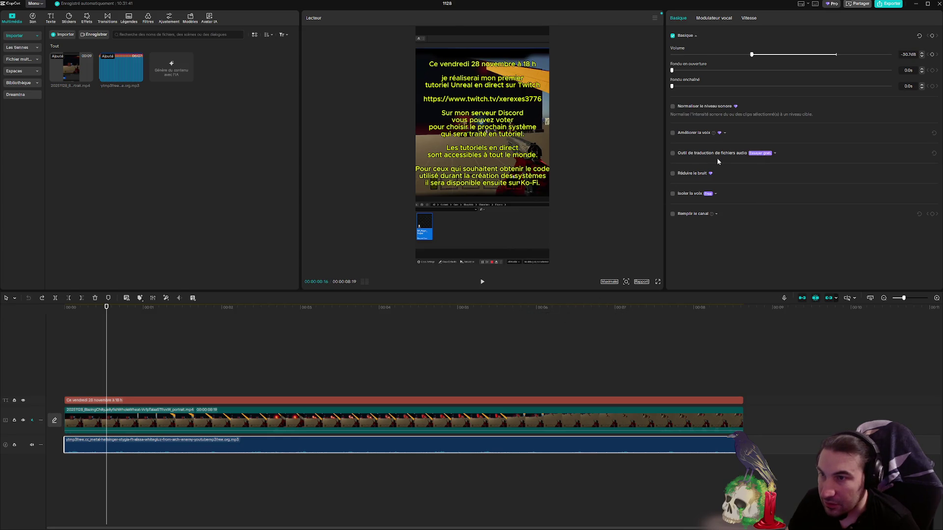
pyautogui.click(886, 5)
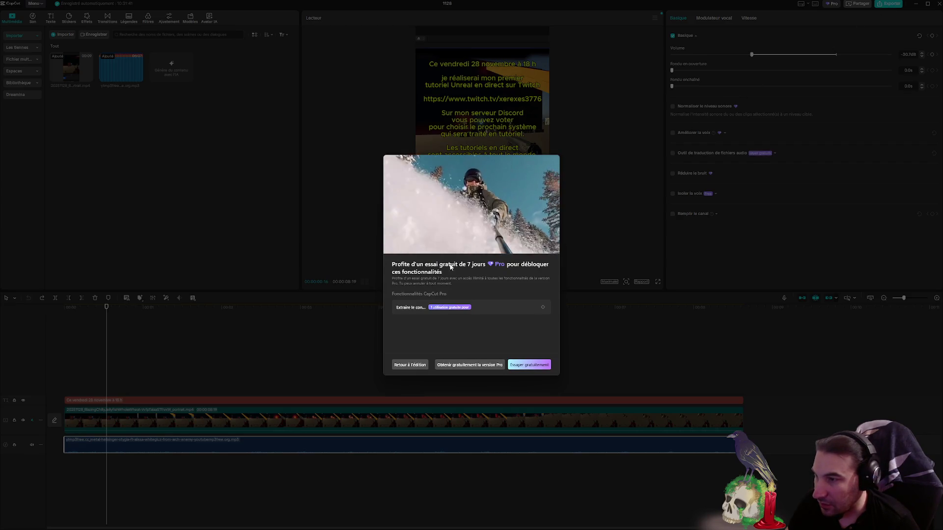
# - Accept the free trial, name the export 'Annonce', and export it as 1080P mp4
pyautogui.click(533, 365)
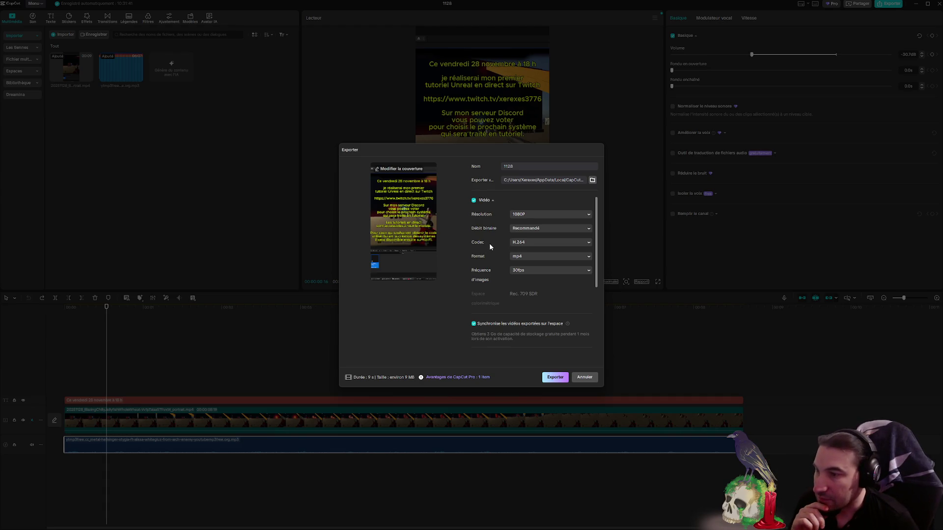
pyautogui.scroll(-5, 484, 239)
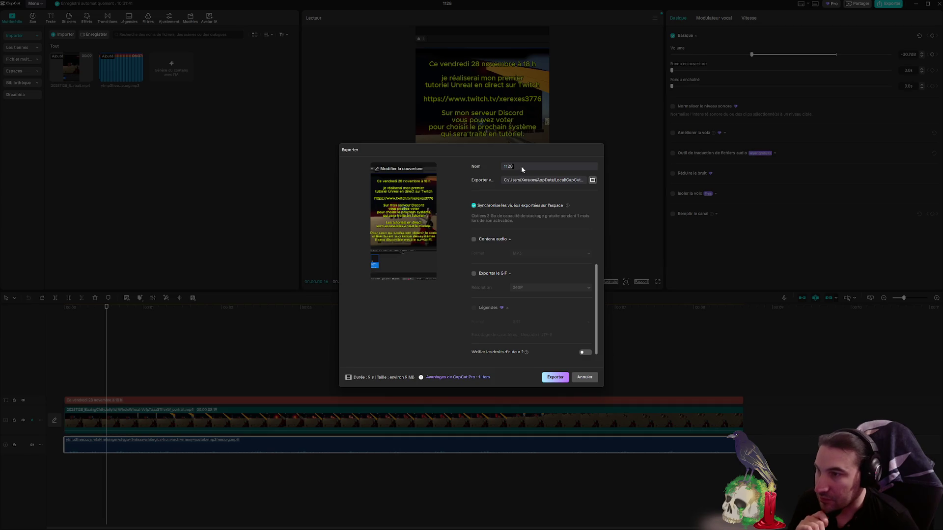
pyautogui.write('Annonce')
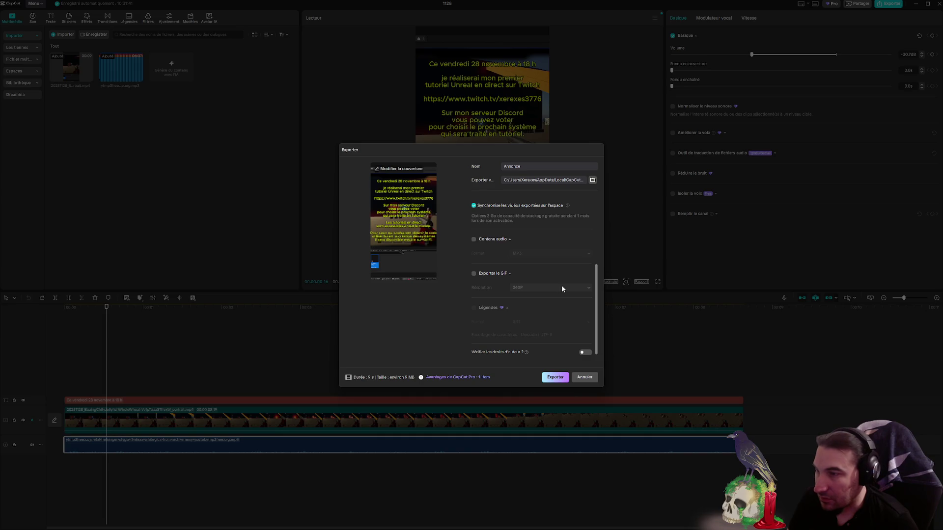
pyautogui.scroll(1, 537, 279)
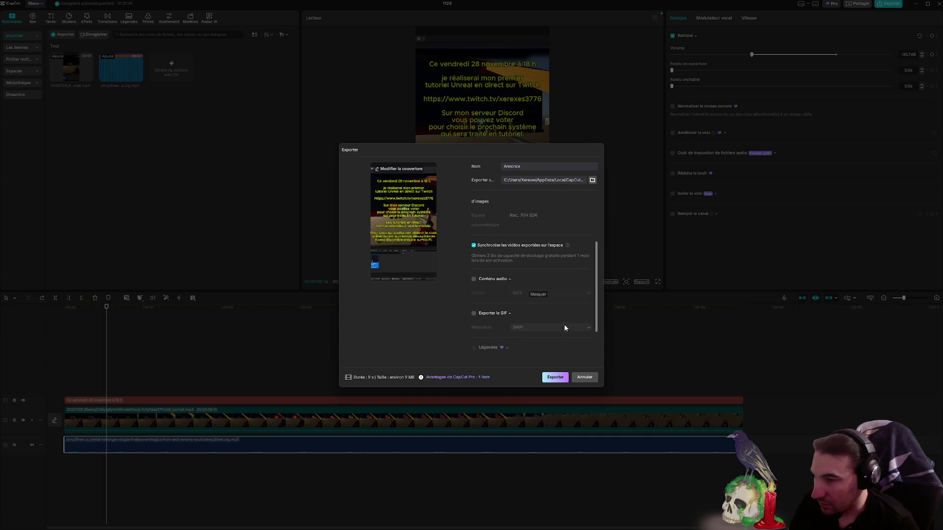
pyautogui.click(555, 377)
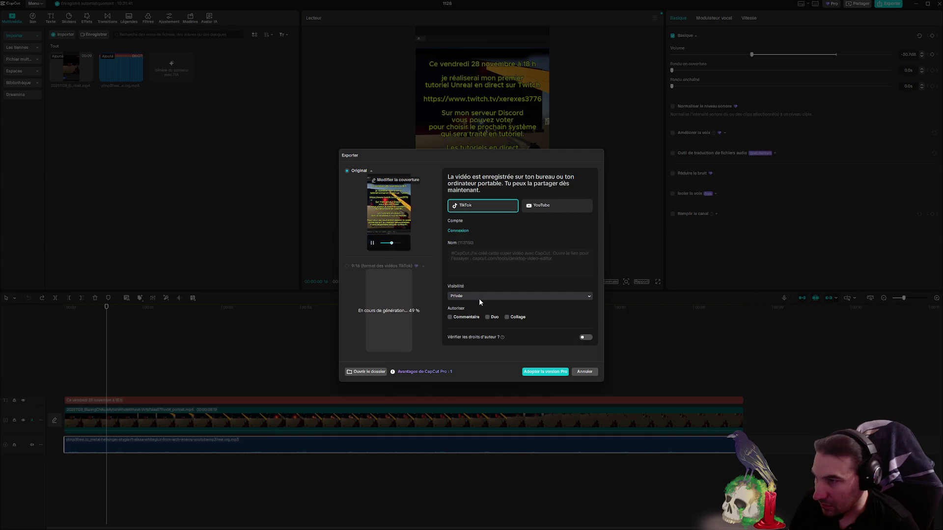
# - Choose YouTube instead of TikTok in the post-export share panel
pyautogui.click(519, 256)
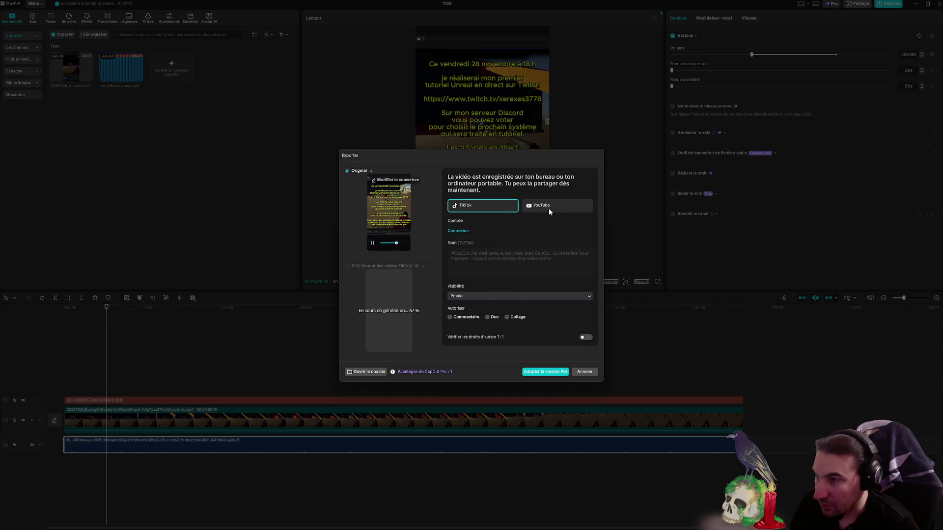
pyautogui.click(548, 209)
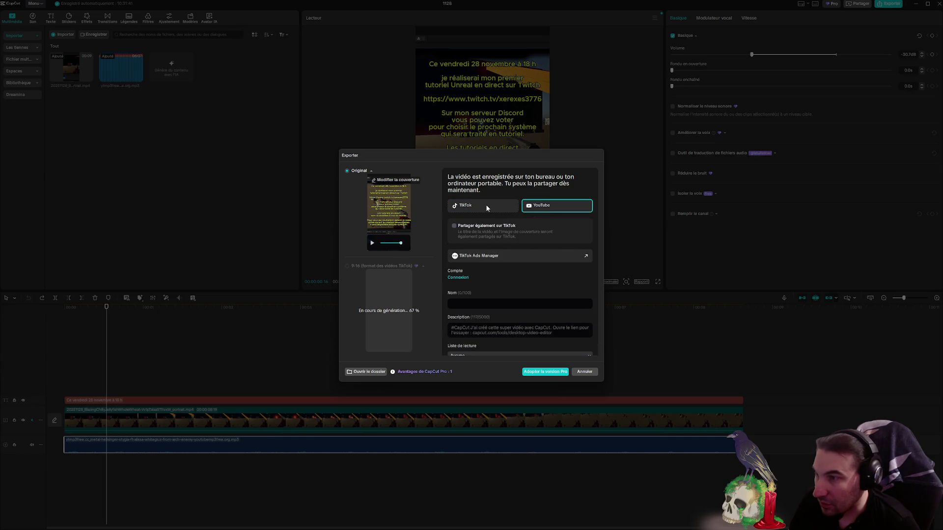